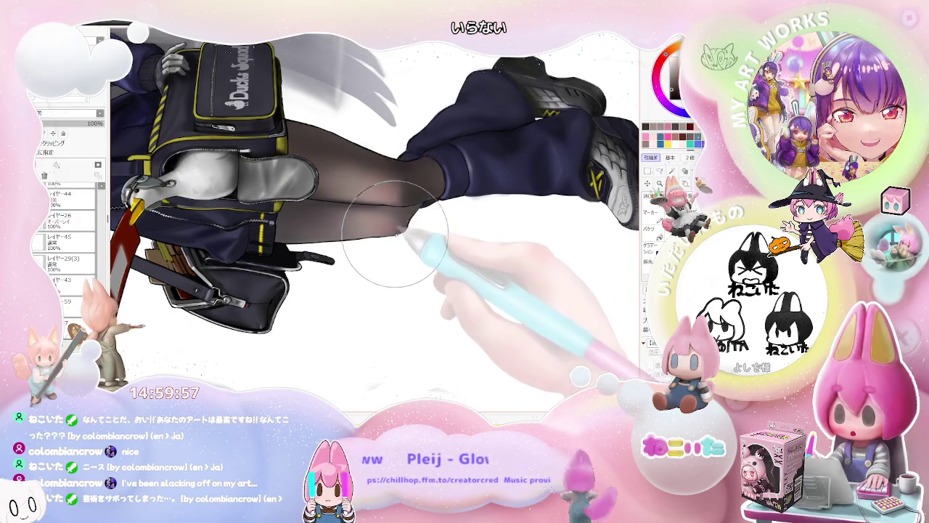
Step: Rotate the view upside down and zoom in close on the legs and bag
key(minus)
key(minus)
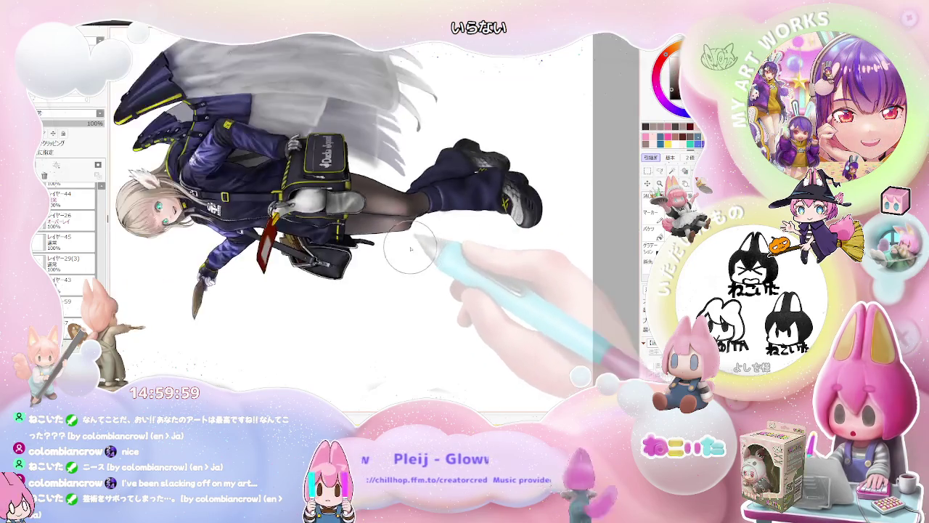
key(Delete)
key(Delete)
key(Delete)
key(plus)
key(plus)
key(plus)
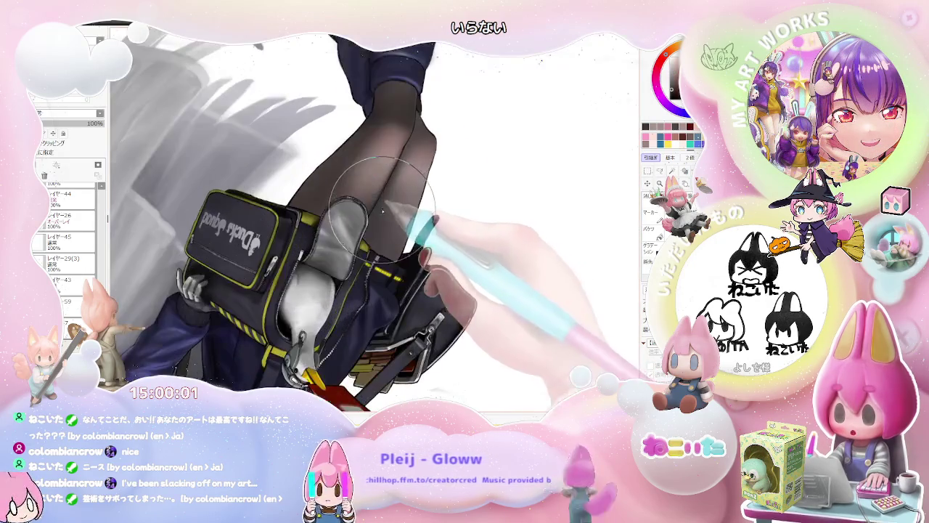
key(Delete)
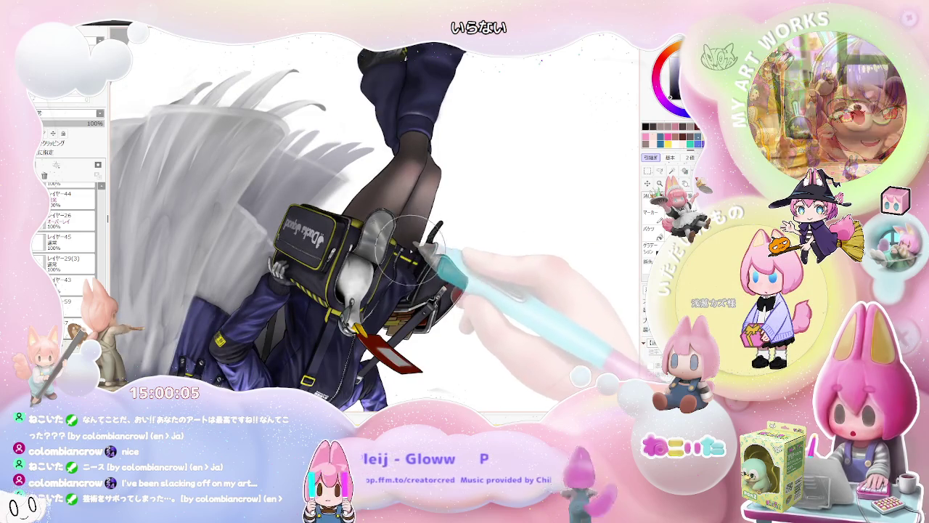
key(minus)
key(End)
key(plus)
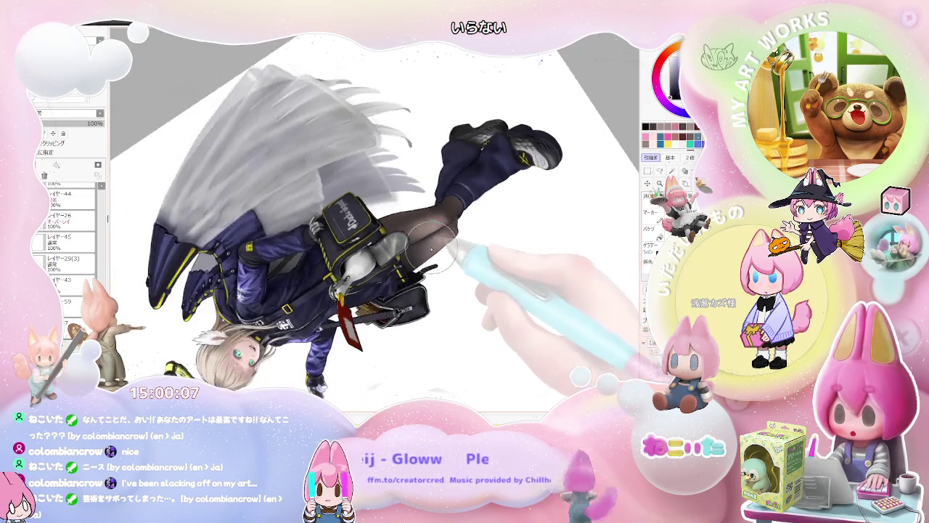
key(plus)
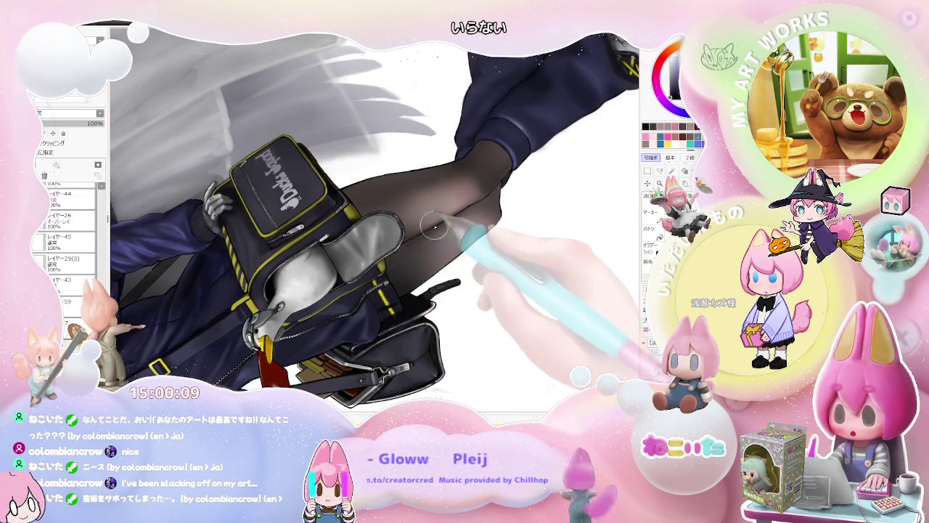
Step: Enlarge the brush and turn the figure horizontal, then back toward upright
drag(375, 274, 411, 253)
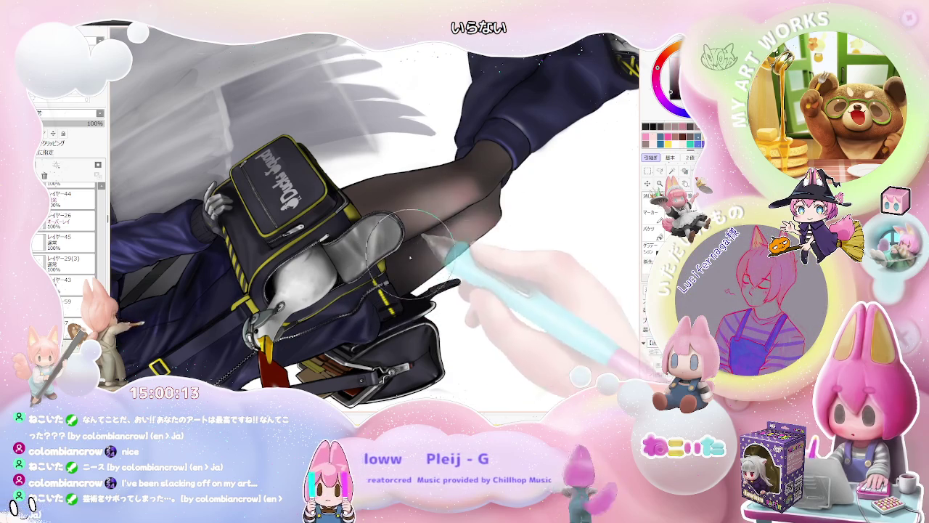
key(minus)
key(minus)
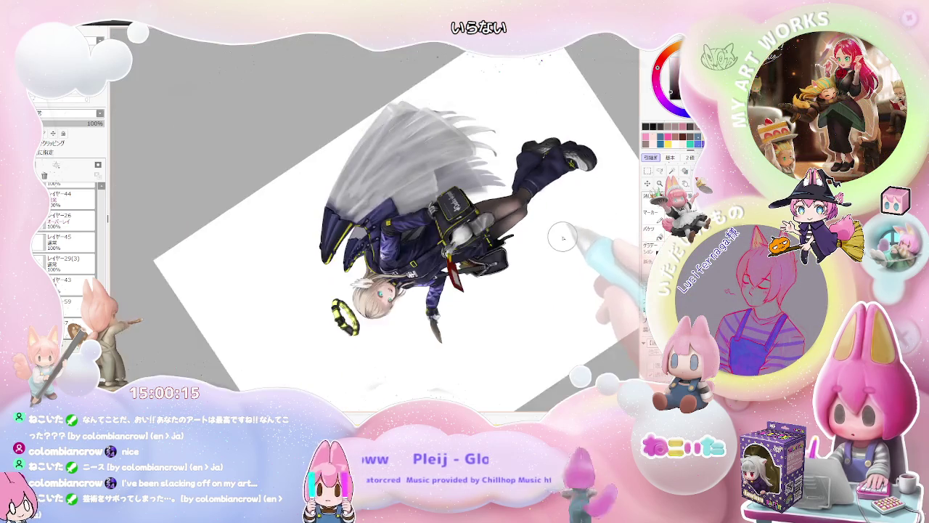
key(End)
key(End)
key(End)
key(plus)
key(plus)
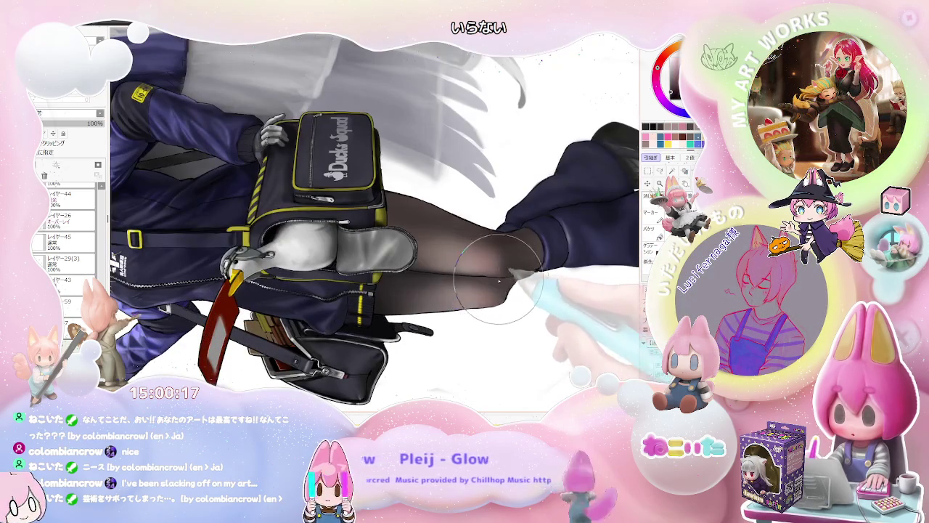
key(minus)
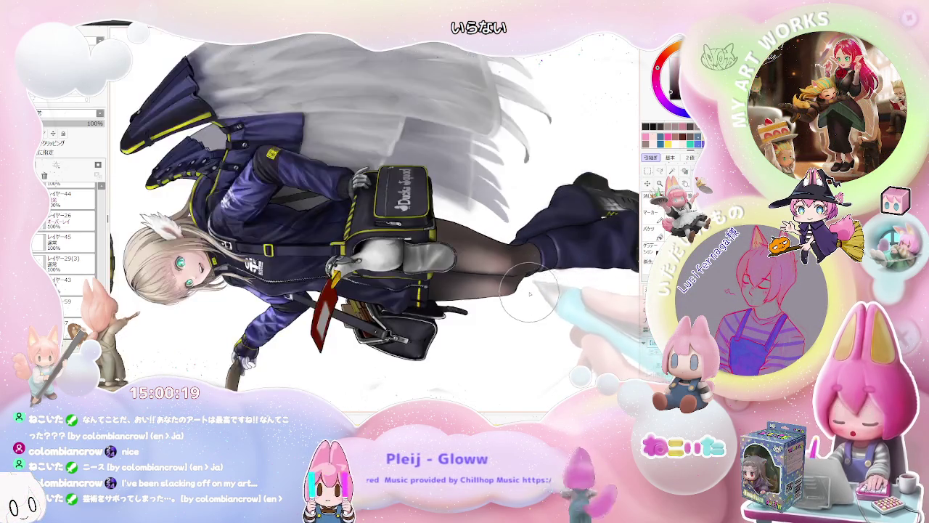
key(minus)
key(Delete)
key(Delete)
key(Delete)
key(Delete)
key(plus)
Step: Return to an upright full view and make the lower wing feathers whiter and more opaque
key(End)
key(End)
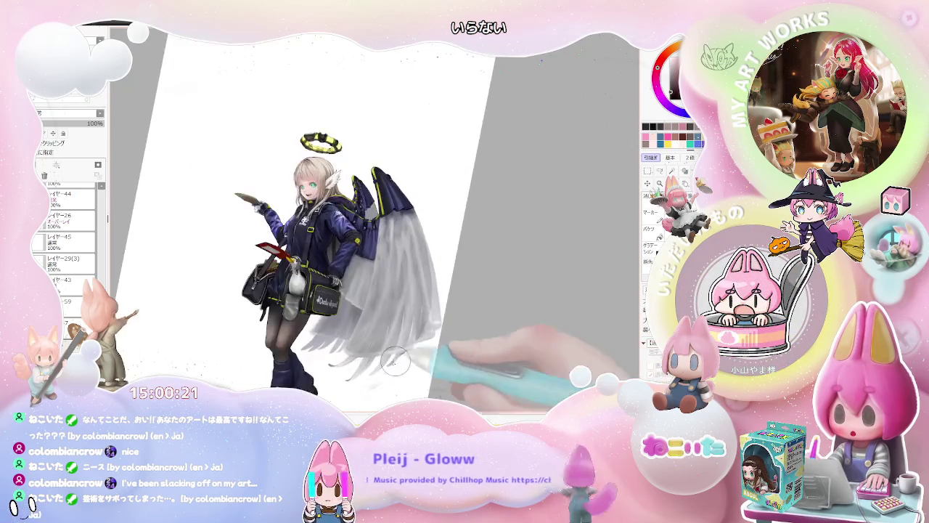
key(End)
key(End)
key(plus)
key(plus)
key(plus)
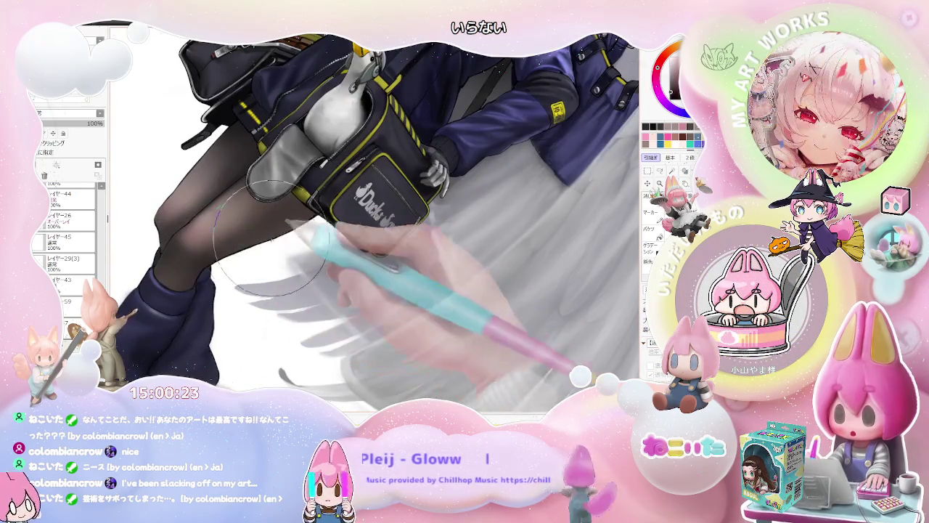
key(minus)
key(minus)
key(minus)
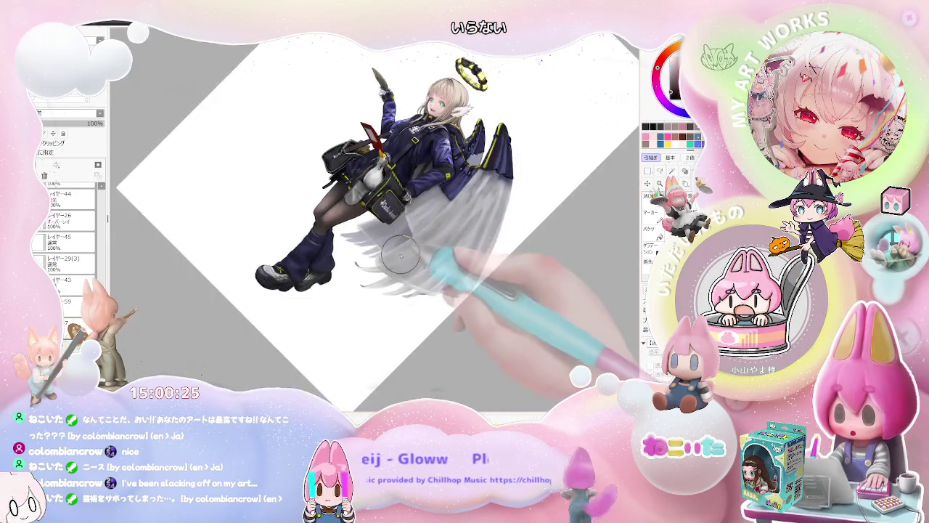
key(Delete)
key(Delete)
key(Delete)
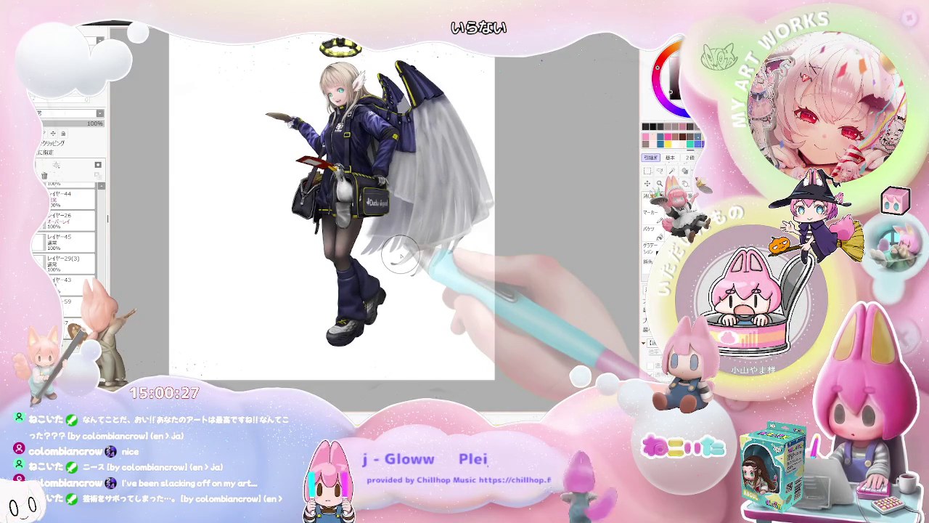
key(ctrl+y)
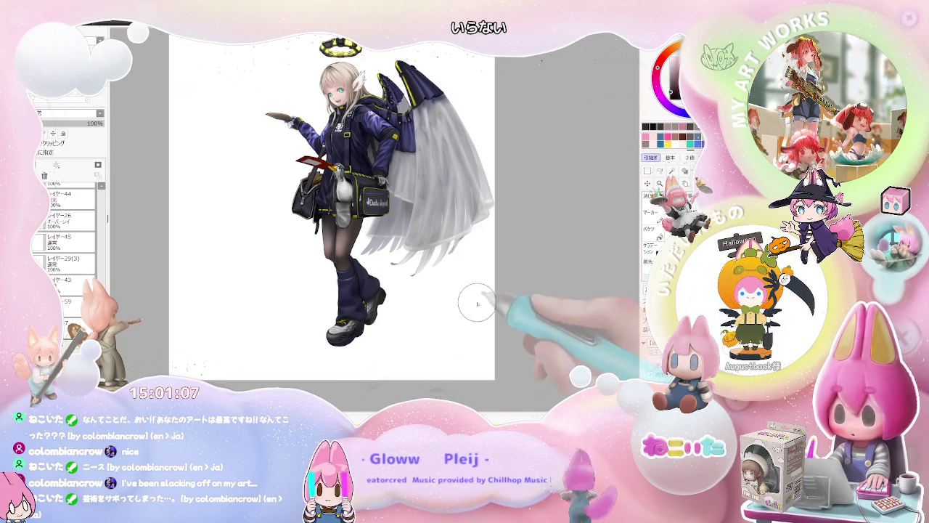
Step: Zoom in on the legs, resize the brush, and paint a soft pink blush on the first knee
scroll(334, 249, up, 2)
scroll(335, 249, up, 1)
scroll(330, 248, up, 1)
scroll(320, 245, up, 1)
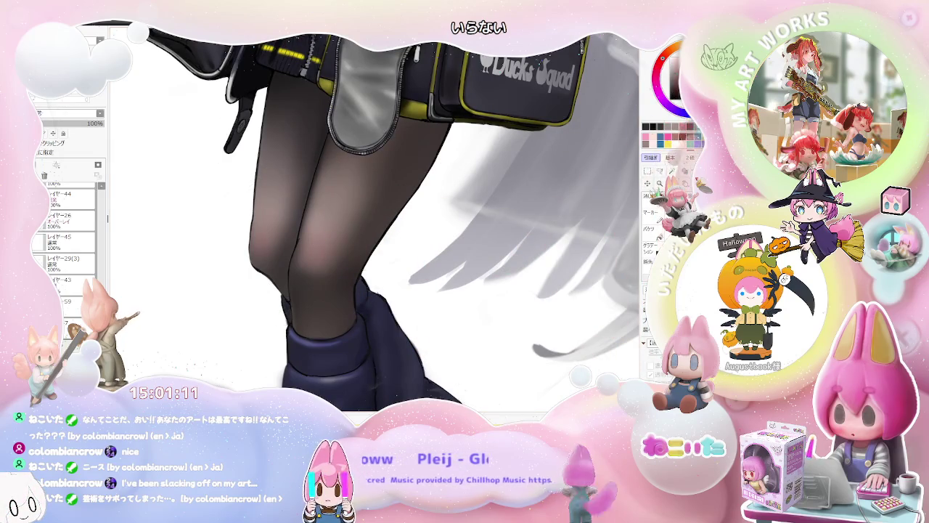
scroll(309, 243, up, 2)
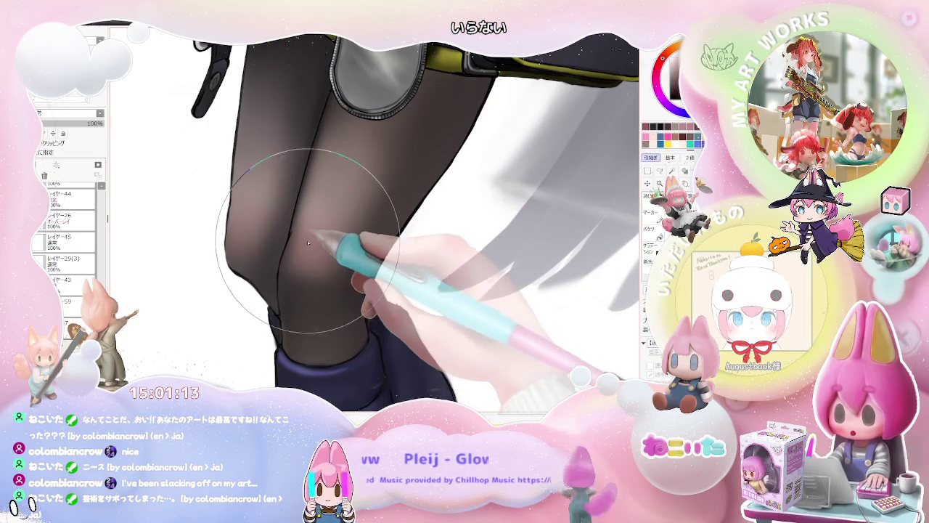
key(bracketleft)
key(bracketleft)
key(bracketleft)
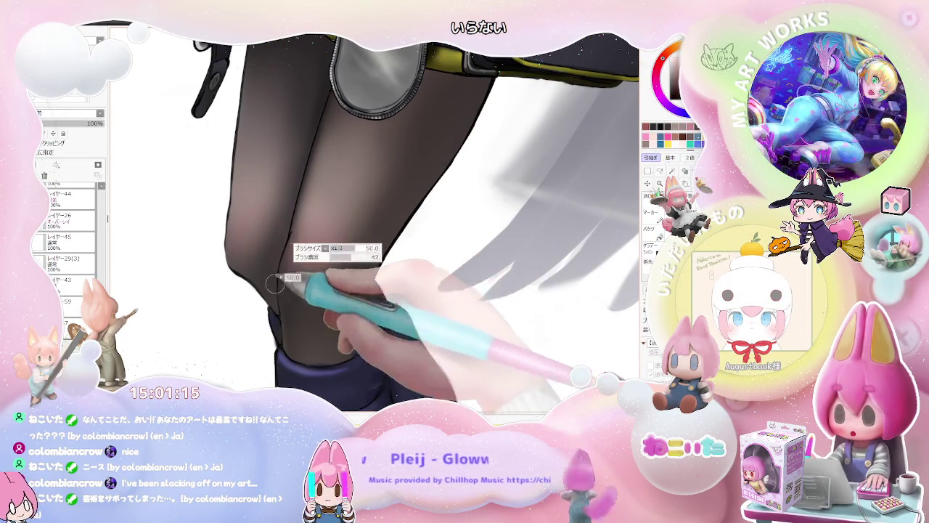
key(bracketright)
key(bracketright)
key(bracketright)
drag(280, 240, 301, 263)
Step: Enlarge the brush and extend the blush over the upper knee, rotating to show the legs
key(bracketleft)
key(bracketleft)
key(bracketleft)
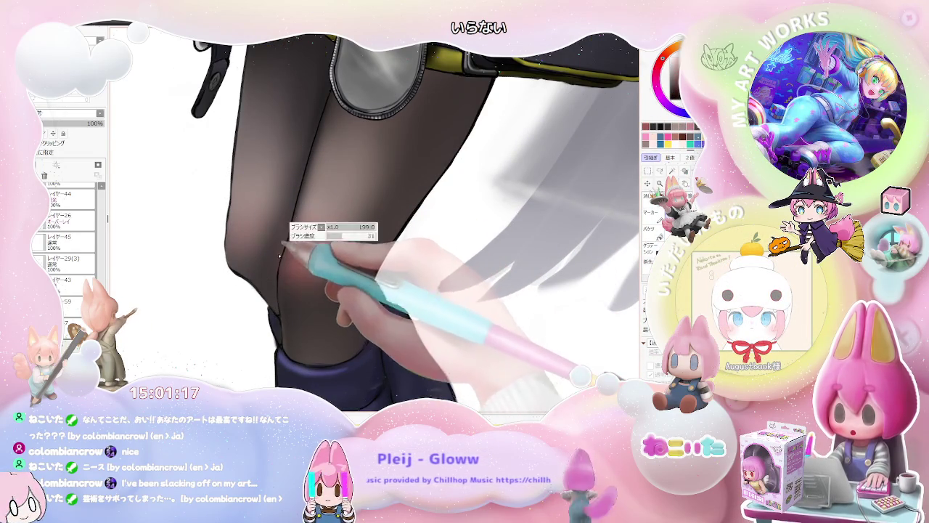
key(bracketright)
key(bracketright)
key(bracketright)
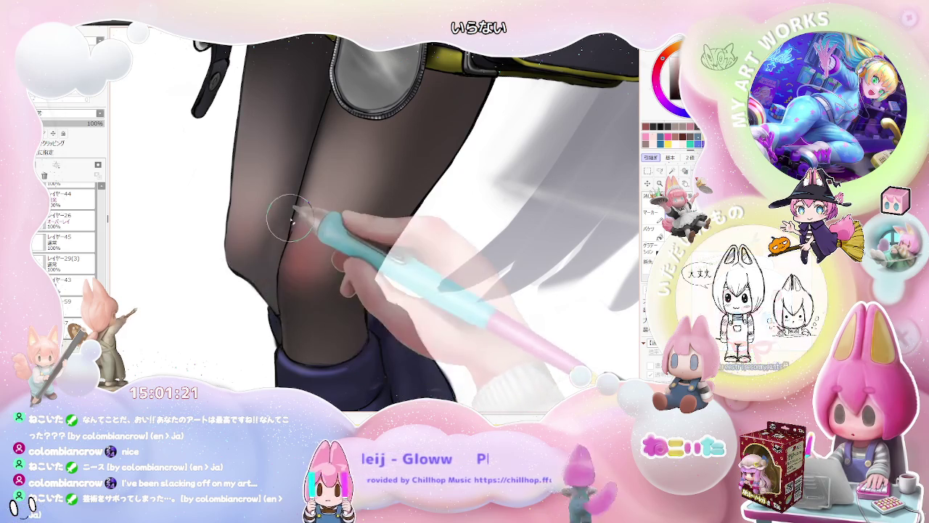
key(bracketright)
key(bracketright)
key(bracketright)
mouse_move(244, 252)
mouse_down()
mouse_move(289, 265)
mouse_move(265, 264)
mouse_up()
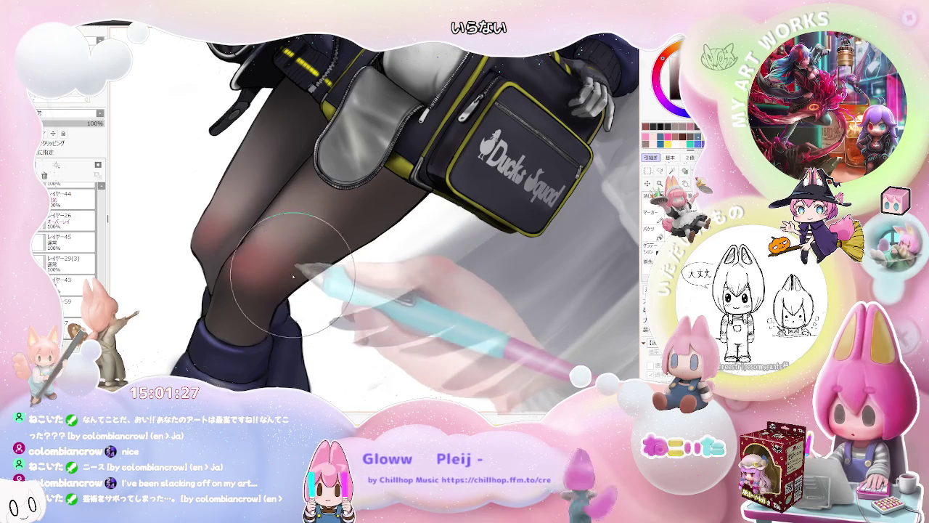
key(bracketright)
key(bracketright)
mouse_move(231, 218)
mouse_down()
mouse_move(439, 187)
mouse_move(142, 327)
mouse_up()
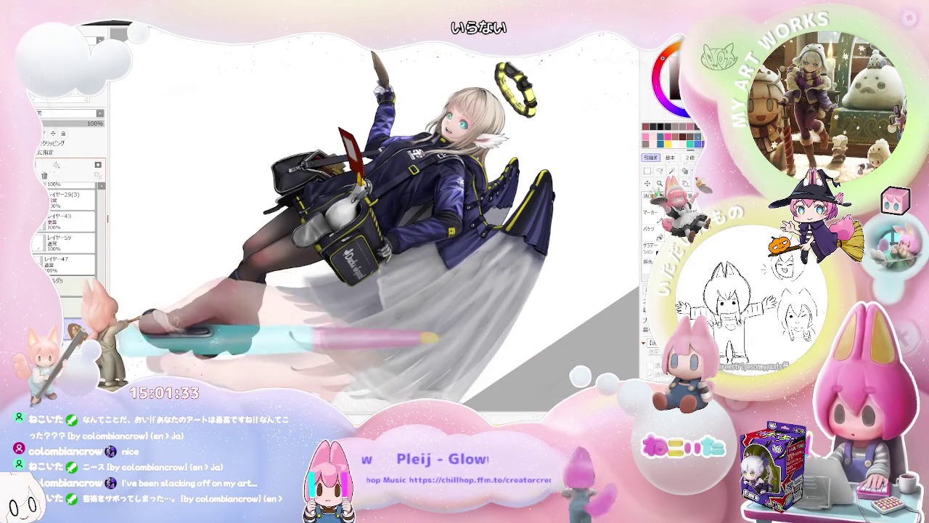
scroll(276, 251, up, 2)
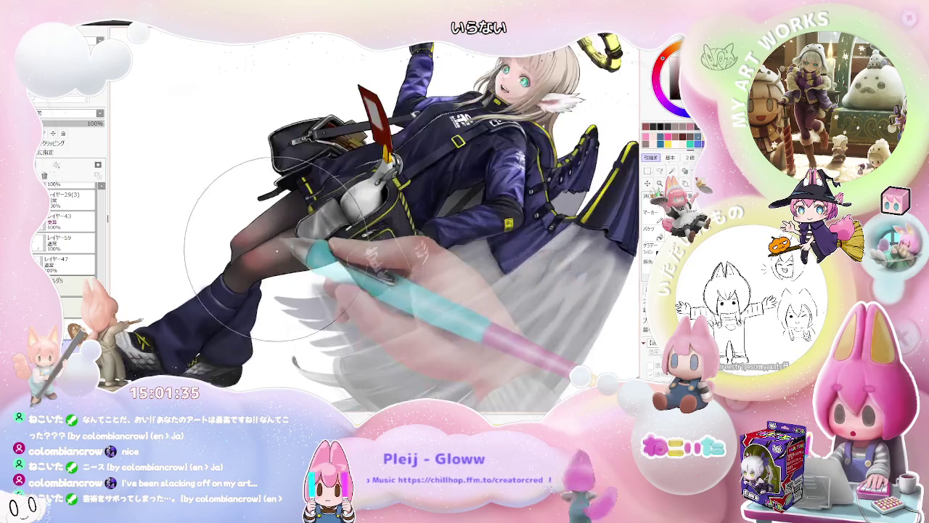
scroll(276, 251, up, 2)
scroll(327, 239, down, 2)
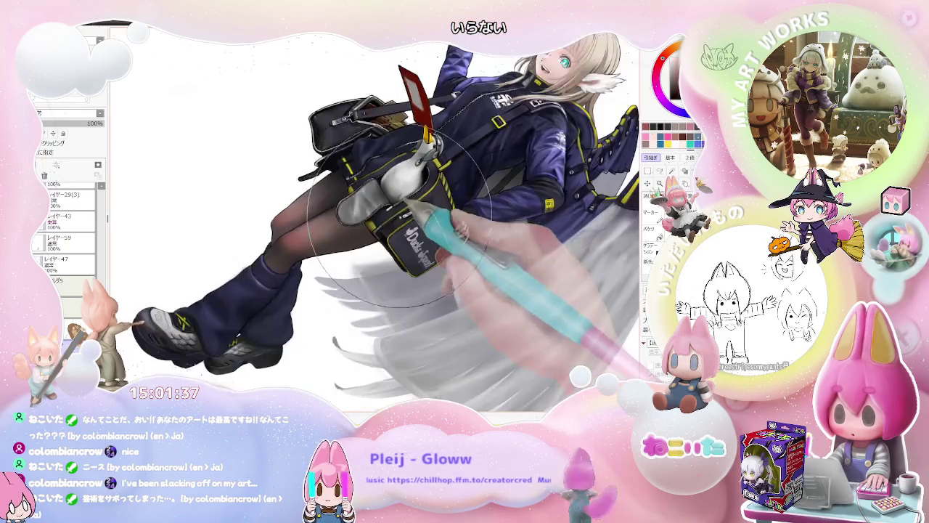
scroll(383, 245, down, 1)
scroll(398, 231, down, 2)
scroll(290, 283, up, 2)
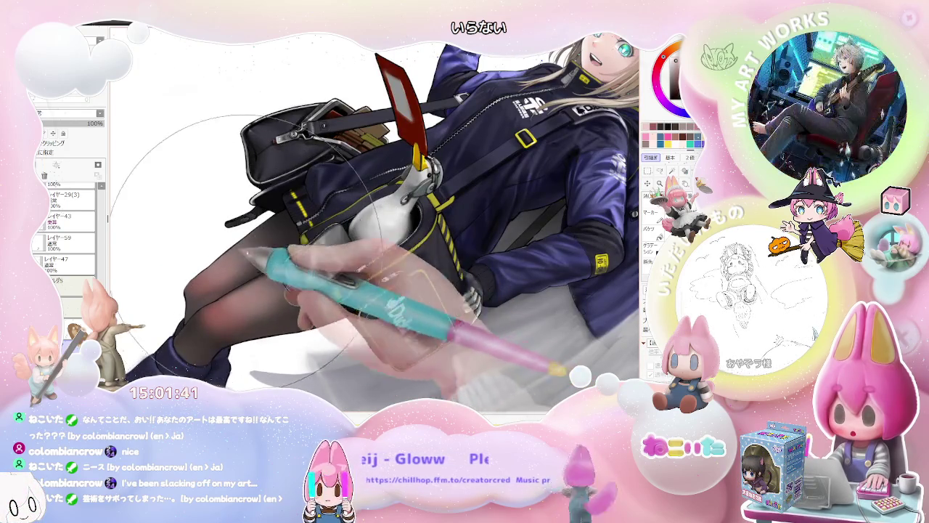
scroll(349, 258, down, 2)
key(End)
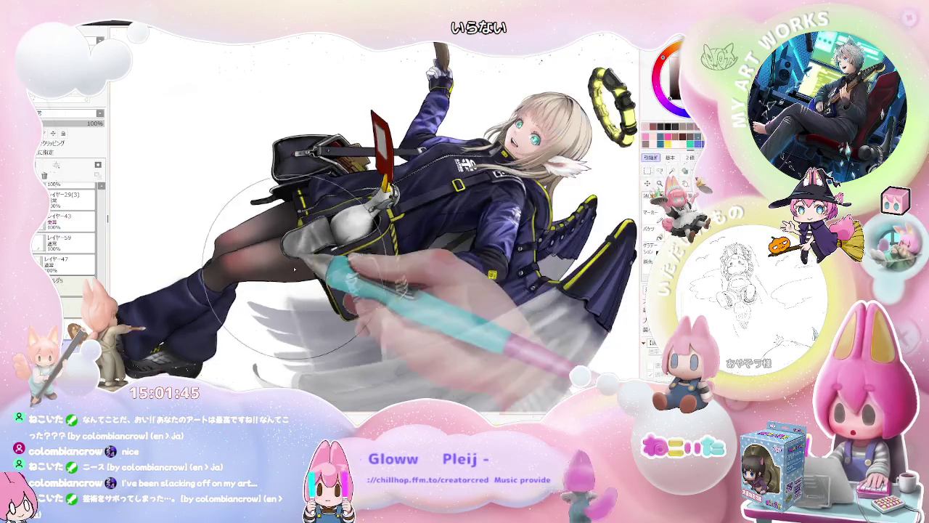
scroll(241, 285, up, 1)
scroll(240, 285, up, 1)
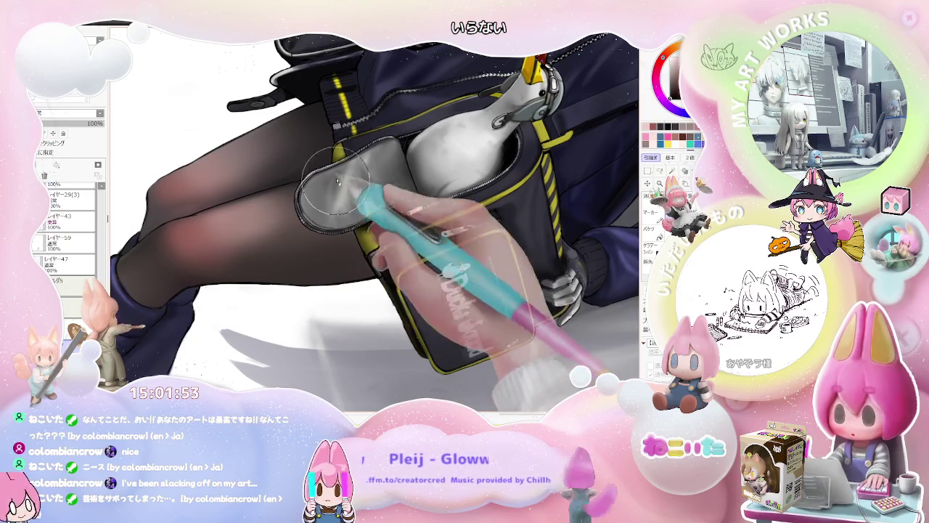
drag(341, 165, 359, 171)
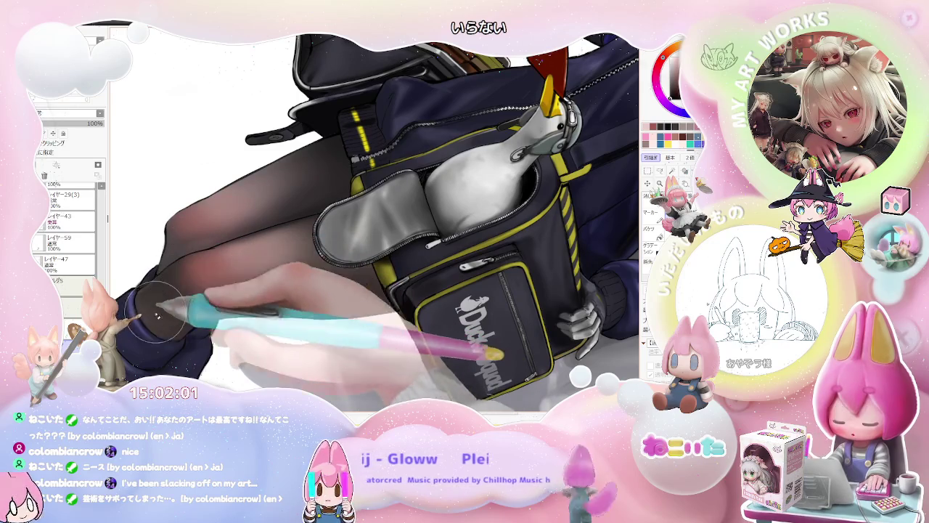
scroll(269, 326, down, 5)
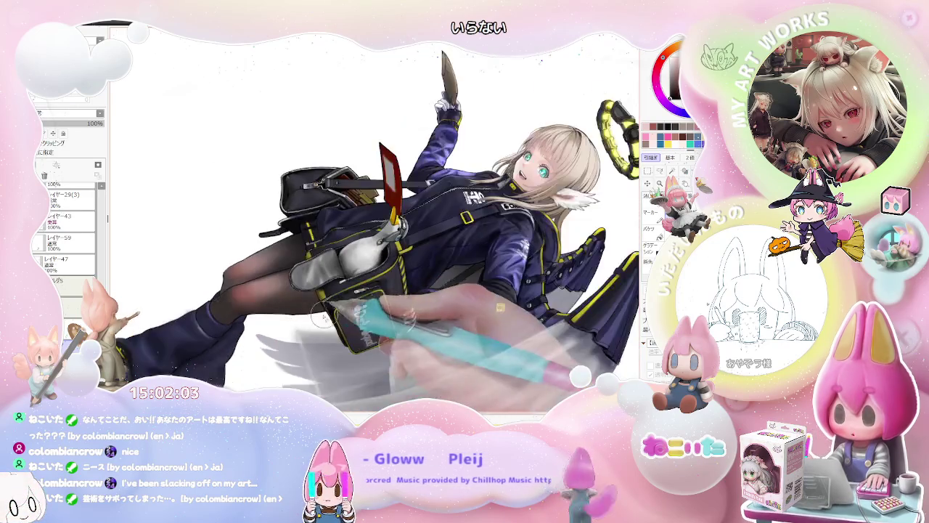
scroll(392, 254, up, 5)
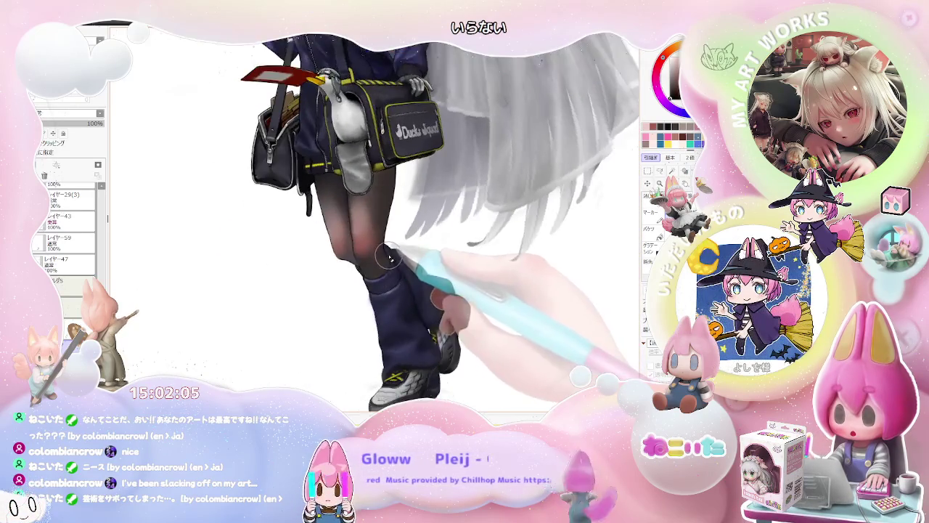
Step: Shade the sock top, add broad reddish knee shading with a larger brush, then zoom out
drag(362, 279, 413, 272)
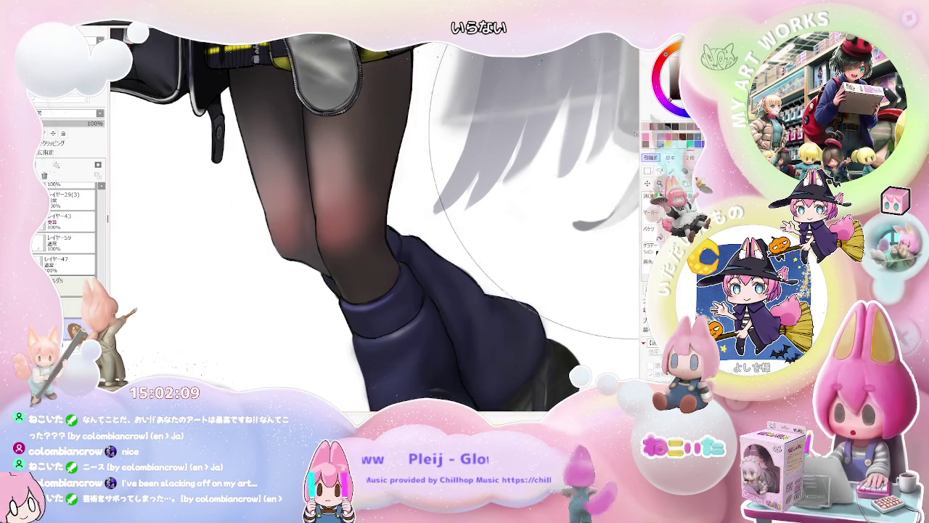
scroll(334, 267, up, 2)
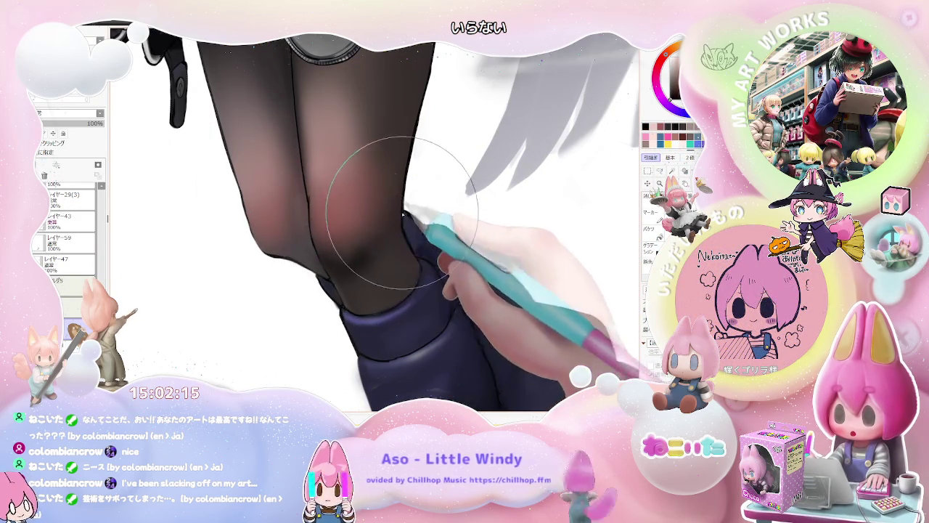
scroll(390, 250, down, 2)
scroll(389, 250, down, 2)
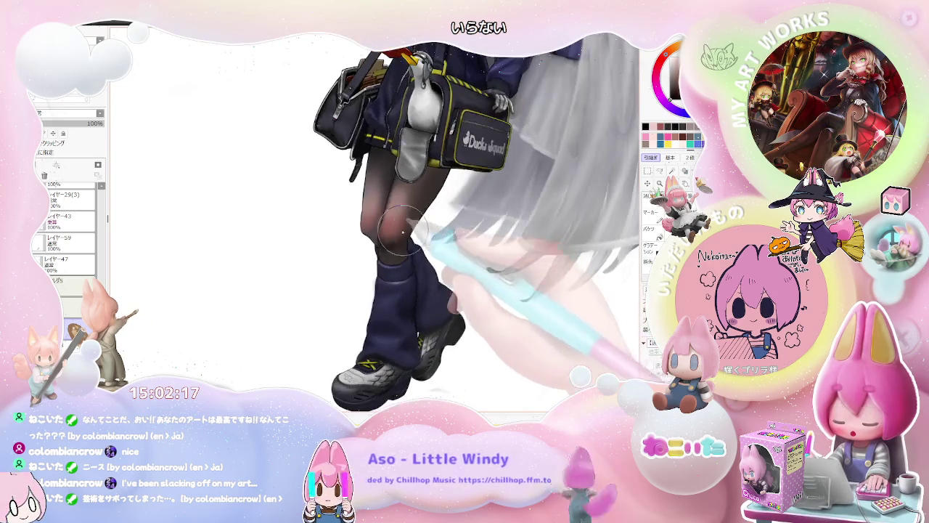
scroll(386, 174, up, 2)
scroll(387, 172, up, 2)
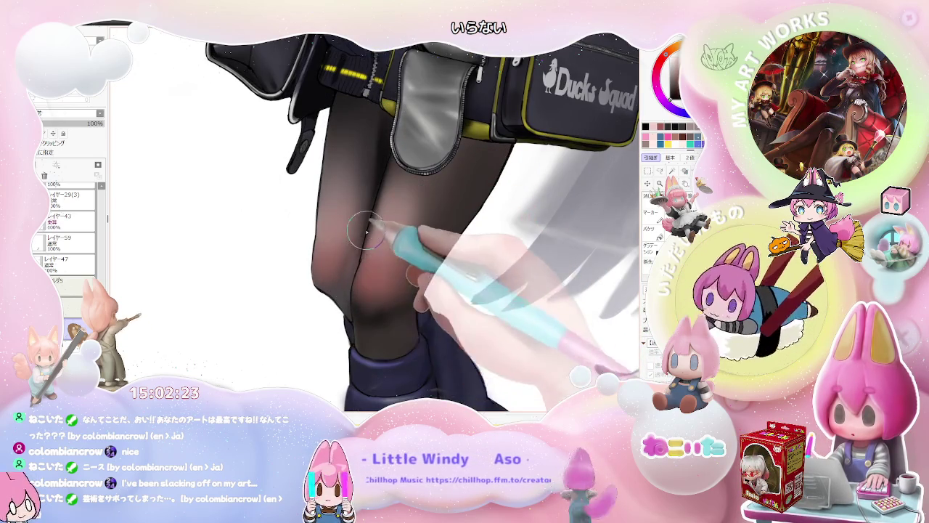
key(bracketright)
key(bracketright)
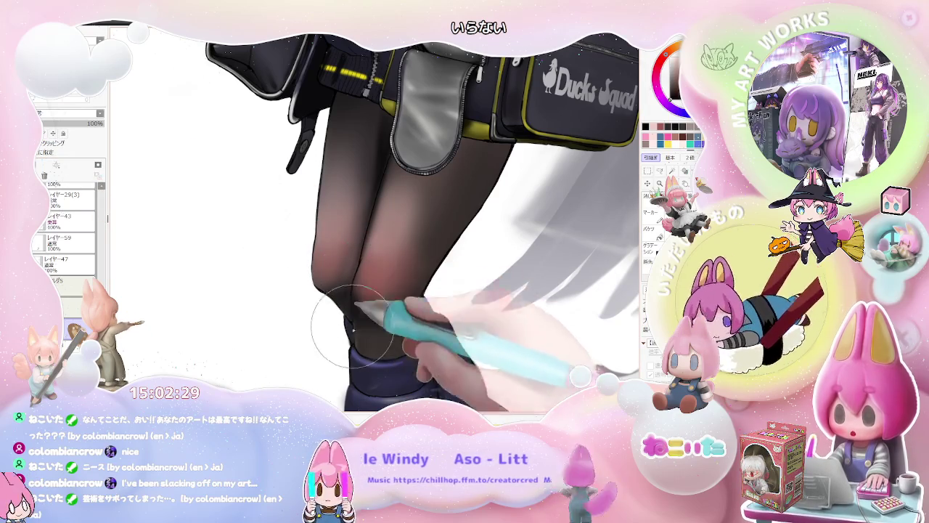
key(ctrl+minus)
key(ctrl+minus)
Step: Mirror the view and rotate and zoom around the bag and legs for stroke angles
key(h)
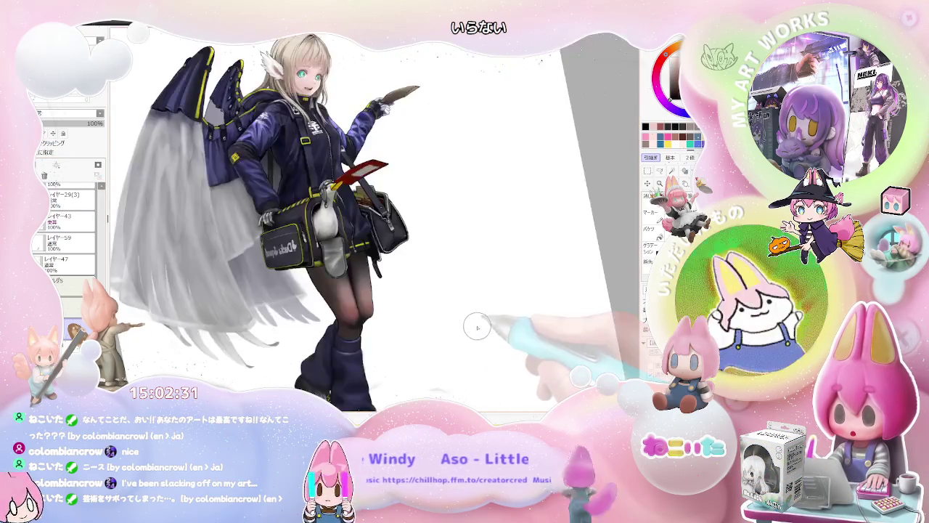
key(ctrl+plus)
key(ctrl+plus)
key(ctrl+plus)
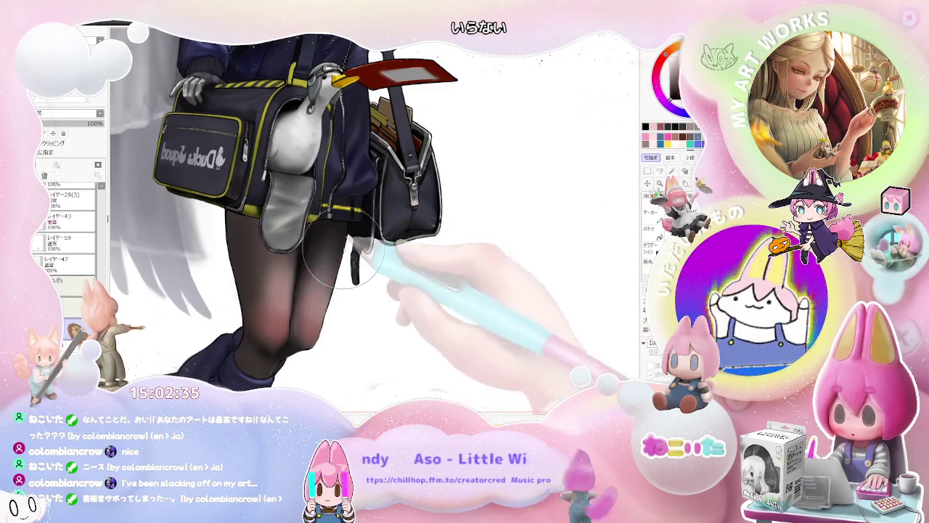
drag(334, 259, 258, 205)
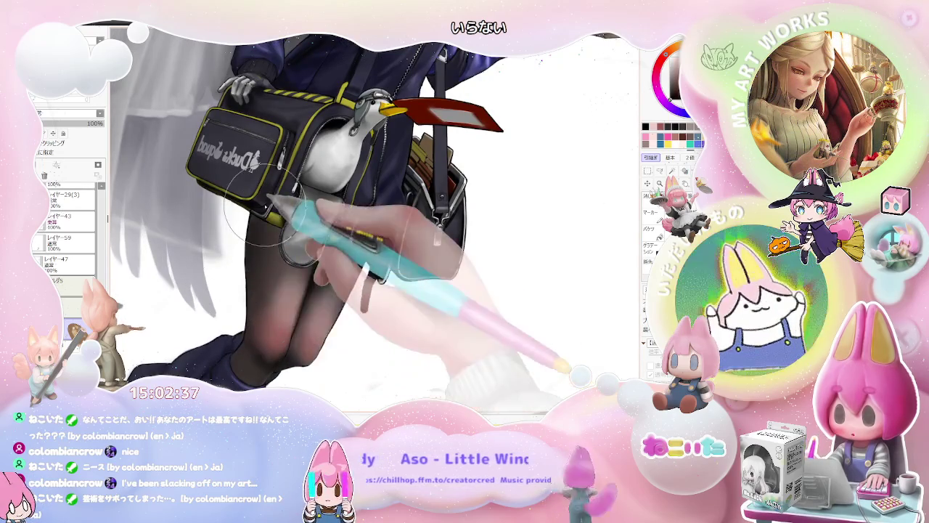
drag(278, 357, 232, 254)
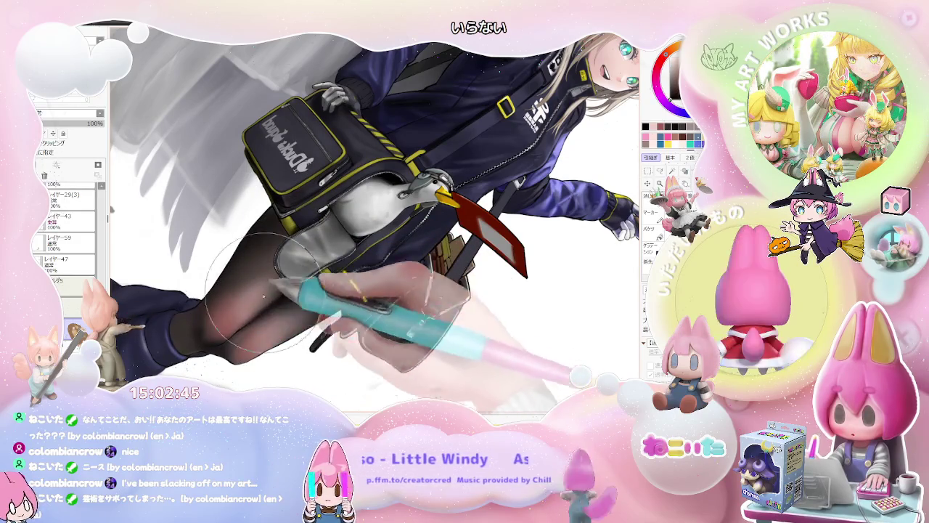
mouse_move(280, 285)
mouse_down()
mouse_move(372, 372)
mouse_move(347, 338)
mouse_up()
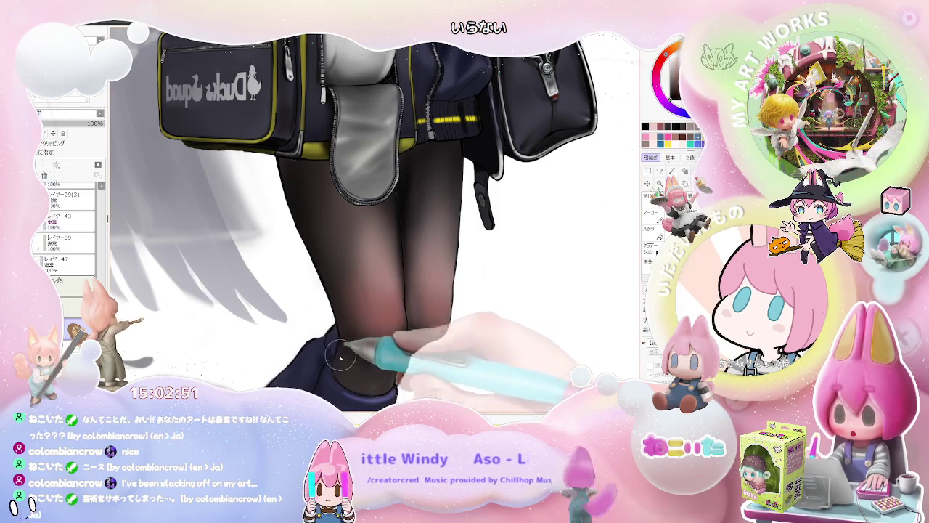
mouse_move(338, 358)
mouse_down()
mouse_move(360, 316)
mouse_move(287, 297)
mouse_up()
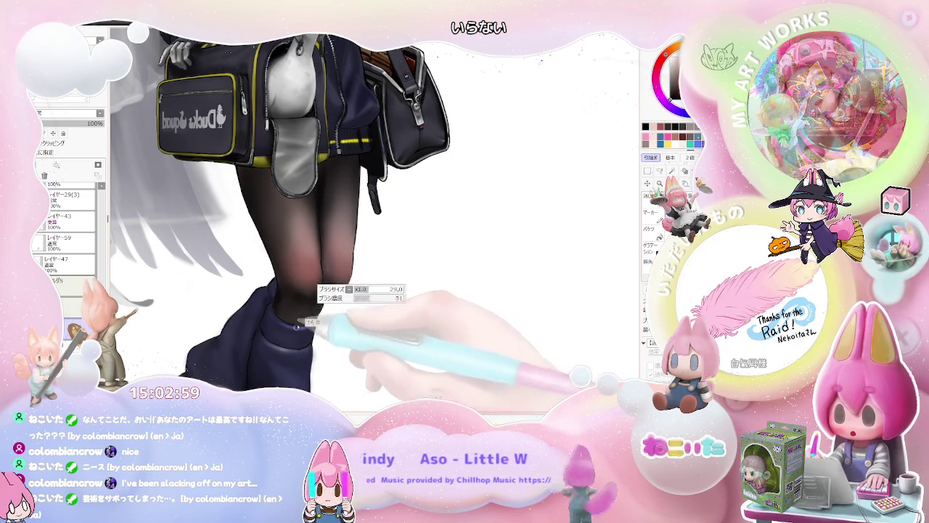
drag(377, 271, 287, 303)
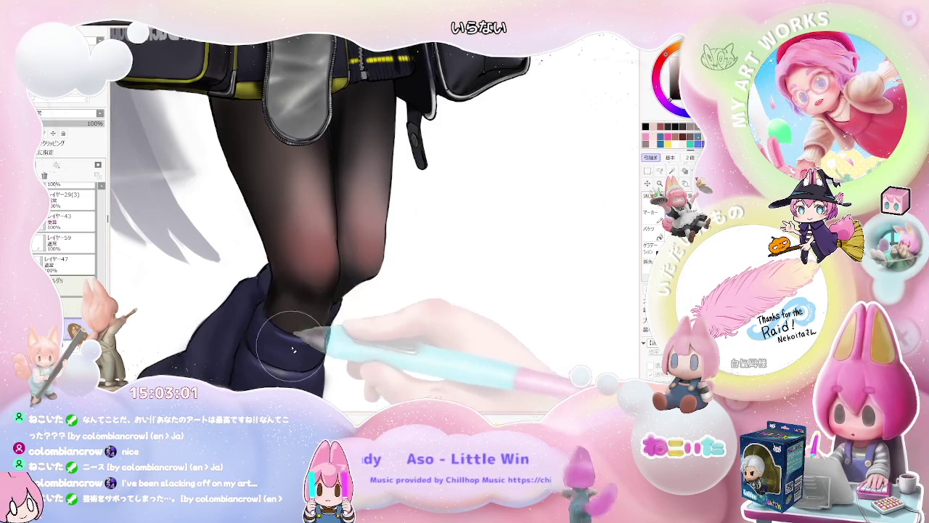
mouse_move(298, 337)
mouse_down()
mouse_move(466, 321)
mouse_move(261, 263)
mouse_up()
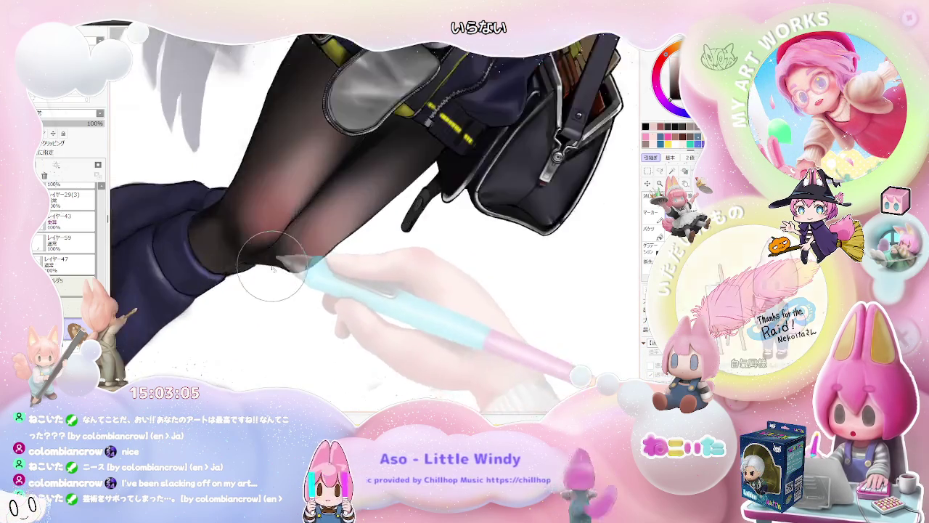
Step: With an enlarged brush, paint soft shading on the thigh tights, then zoom out to the full character
drag(327, 279, 326, 273)
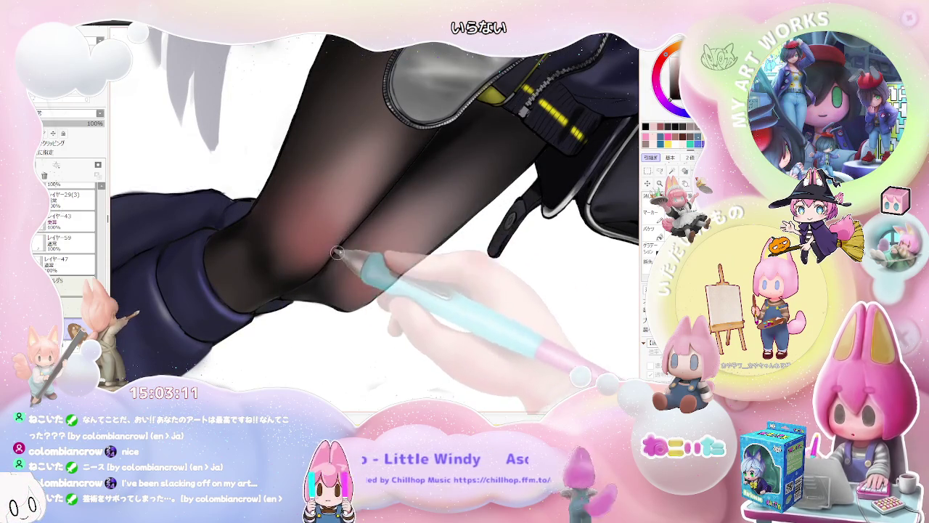
drag(337, 251, 324, 285)
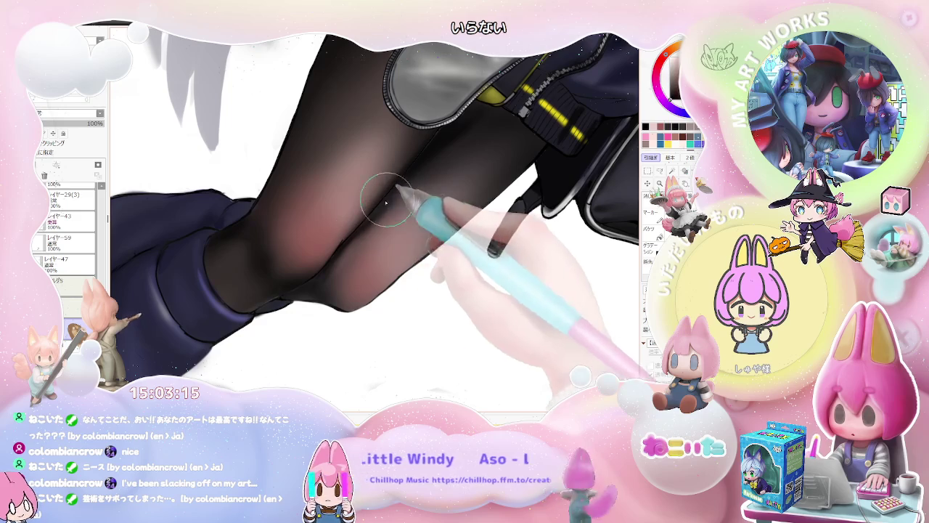
key(minus)
key(minus)
key(minus)
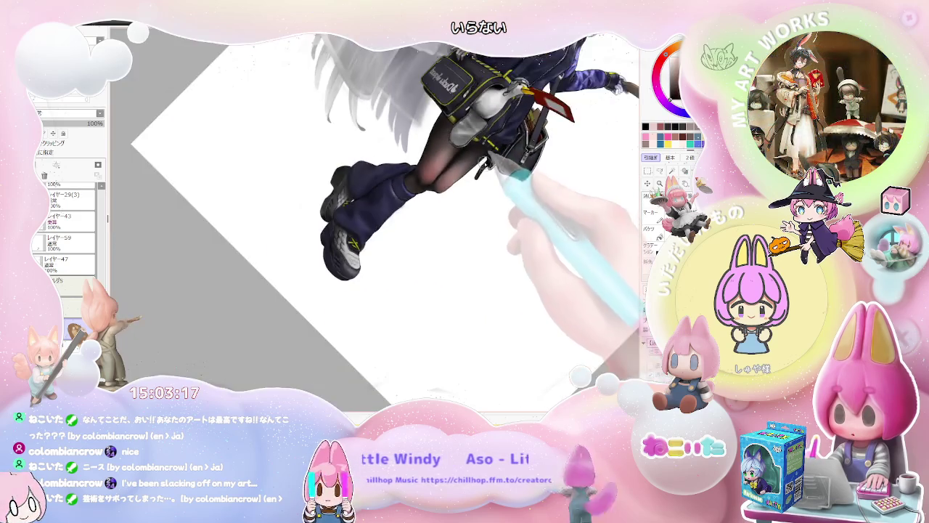
key(Home)
key(plus)
key(plus)
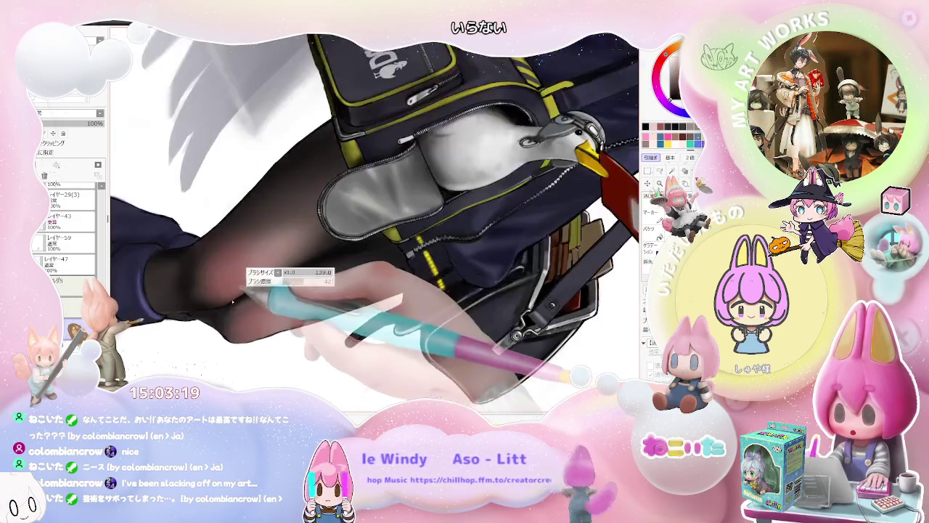
key(bracketright)
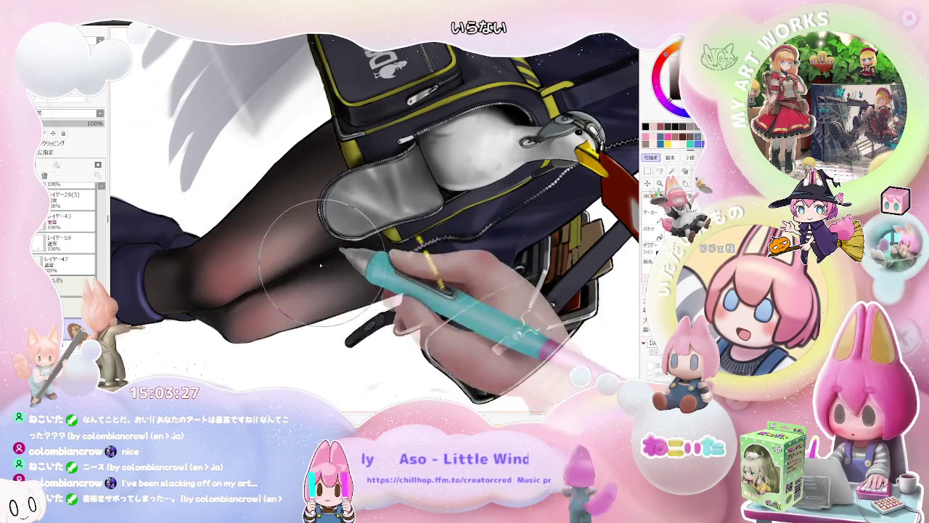
mouse_move(319, 265)
mouse_down()
mouse_move(445, 261)
mouse_move(420, 232)
mouse_move(476, 234)
mouse_move(334, 286)
mouse_up()
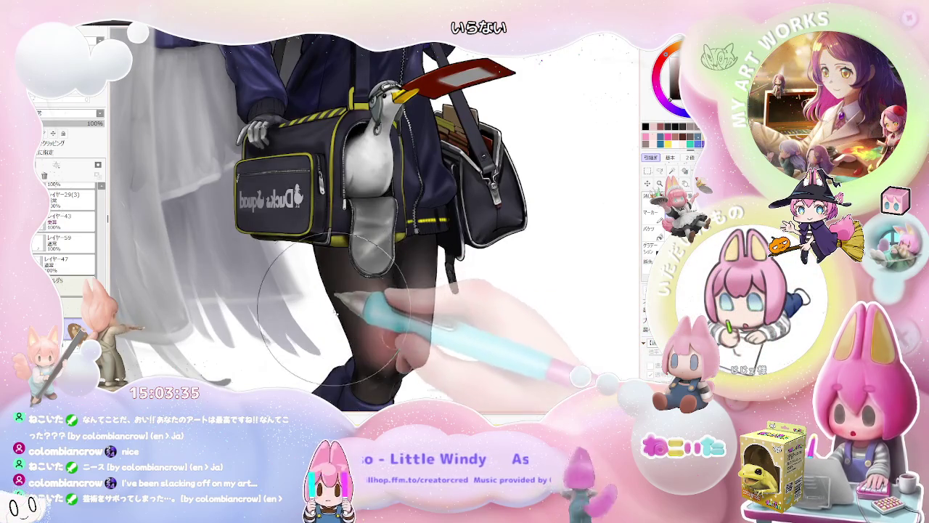
drag(363, 334, 398, 316)
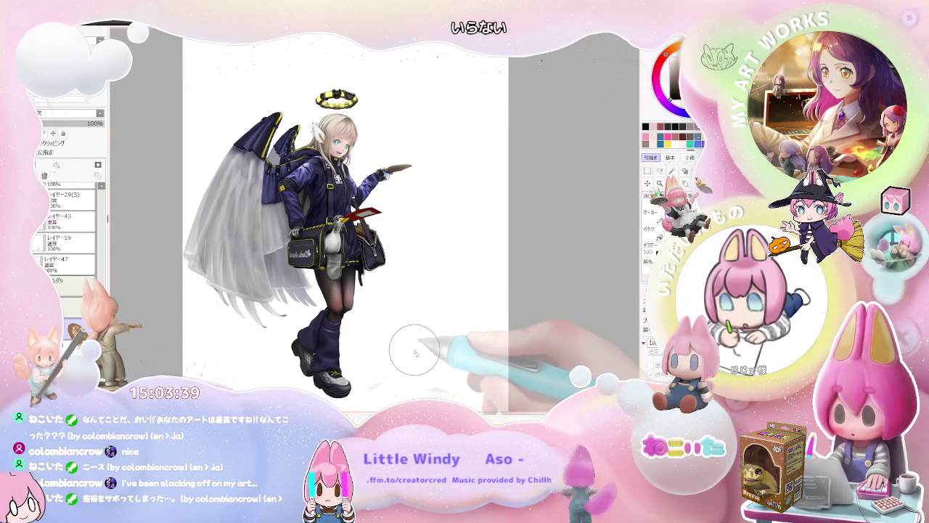
Step: Set the shading layer's opacity to 53% in the Layer panel
mouse_move(414, 351)
mouse_down()
mouse_move(363, 303)
mouse_move(307, 343)
mouse_move(443, 330)
mouse_move(356, 360)
mouse_up()
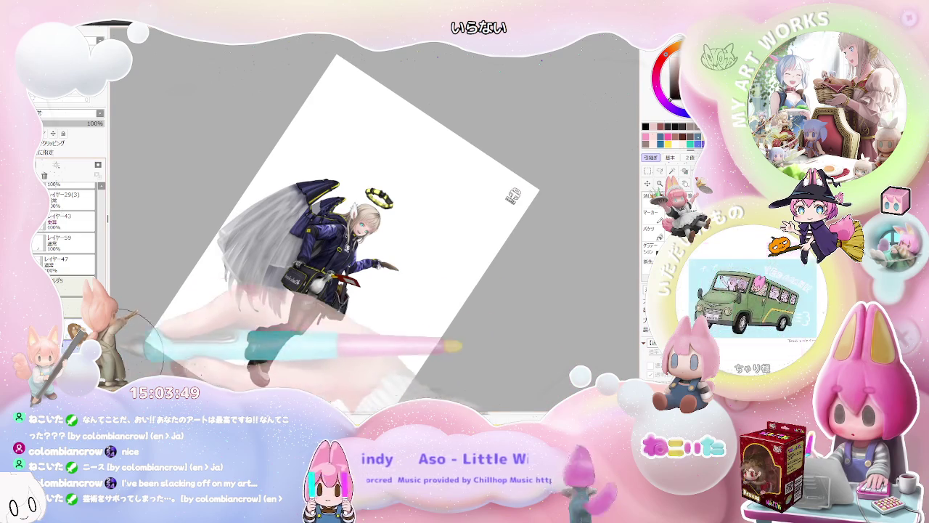
drag(72, 128, 101, 126)
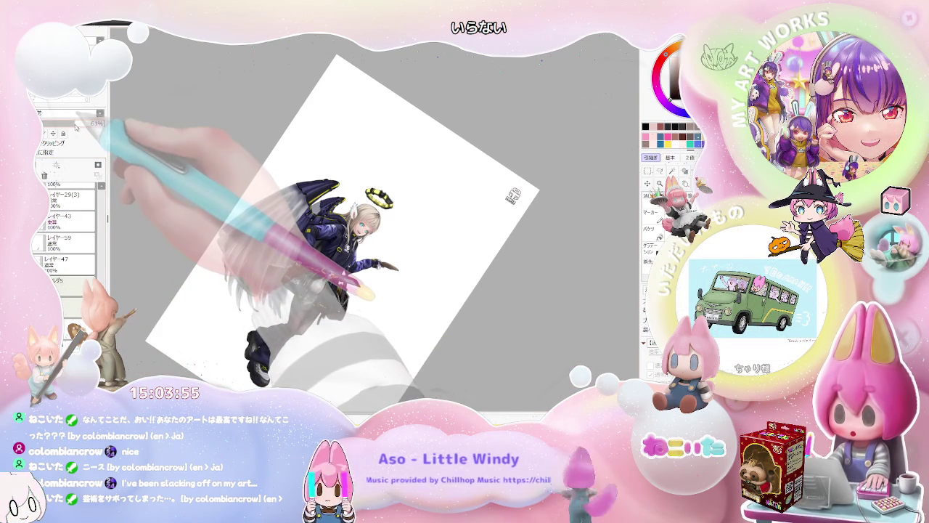
drag(72, 128, 70, 130)
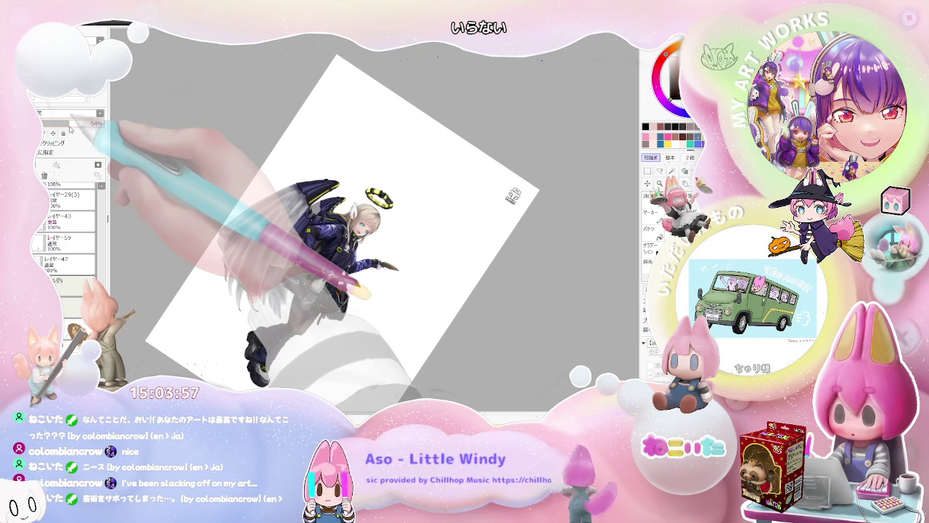
Step: Straighten the view, zoom in on the legs, and enlarge the brush
mouse_move(239, 218)
mouse_down()
mouse_move(429, 361)
mouse_move(176, 297)
mouse_move(407, 319)
mouse_up()
scroll(430, 361, up, 3)
scroll(429, 361, up, 2)
scroll(270, 291, up, 3)
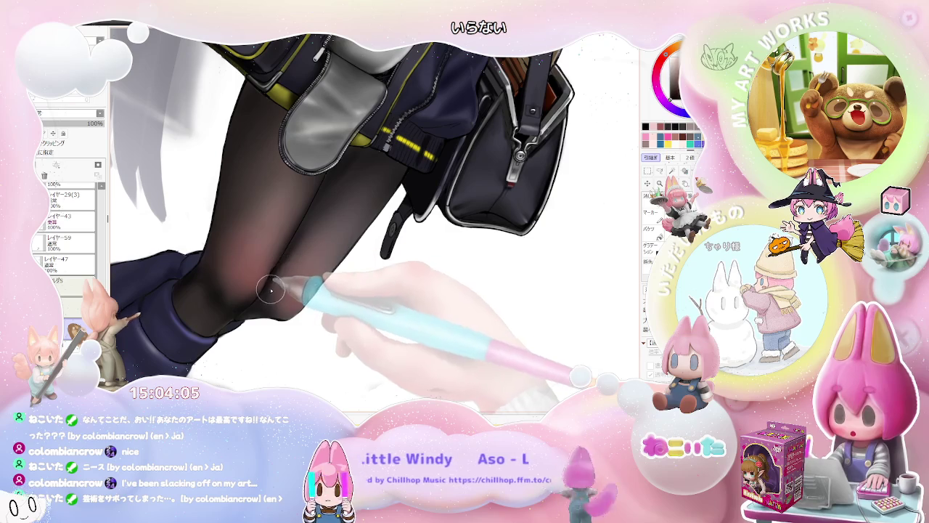
drag(306, 240, 268, 294)
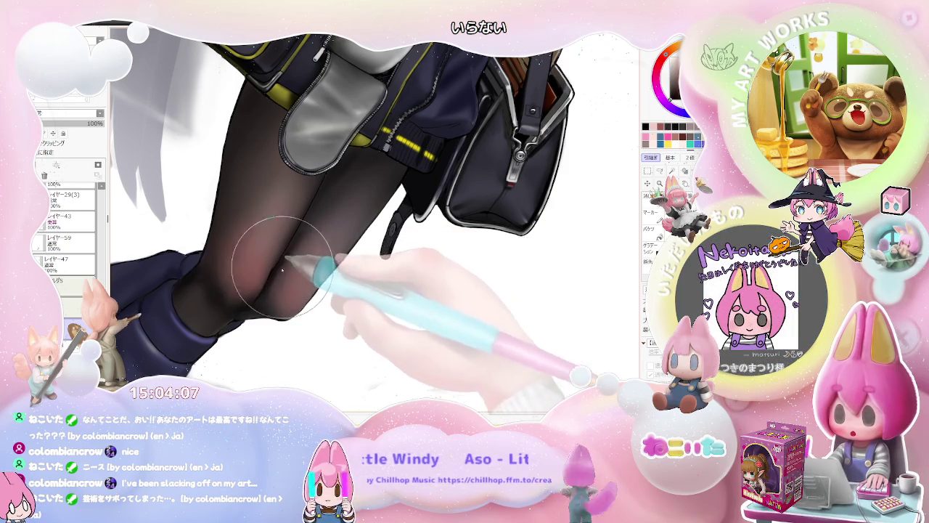
Step: Airbrush rosy blush onto the knees, zooming and rotating onto the bag and legs
scroll(281, 270, down, 2)
scroll(283, 280, down, 2)
scroll(286, 290, down, 1)
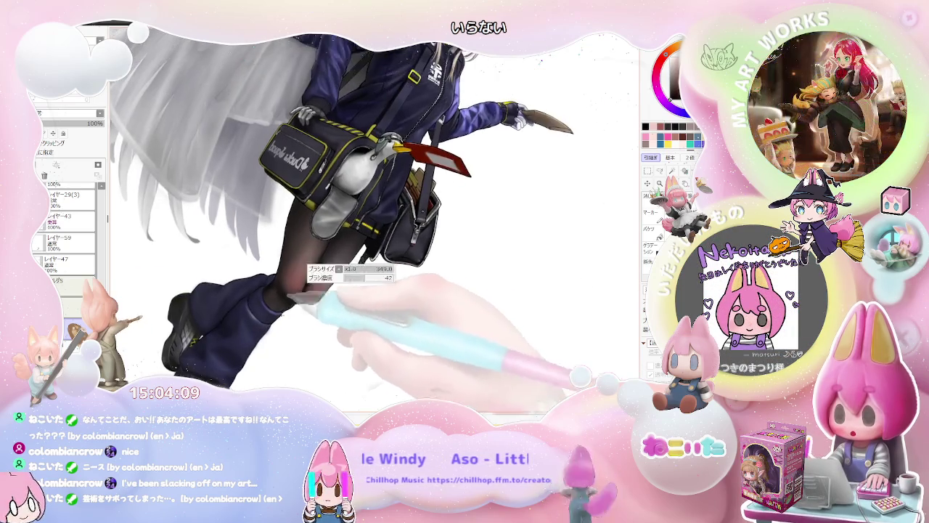
scroll(299, 296, up, 2)
scroll(304, 302, up, 2)
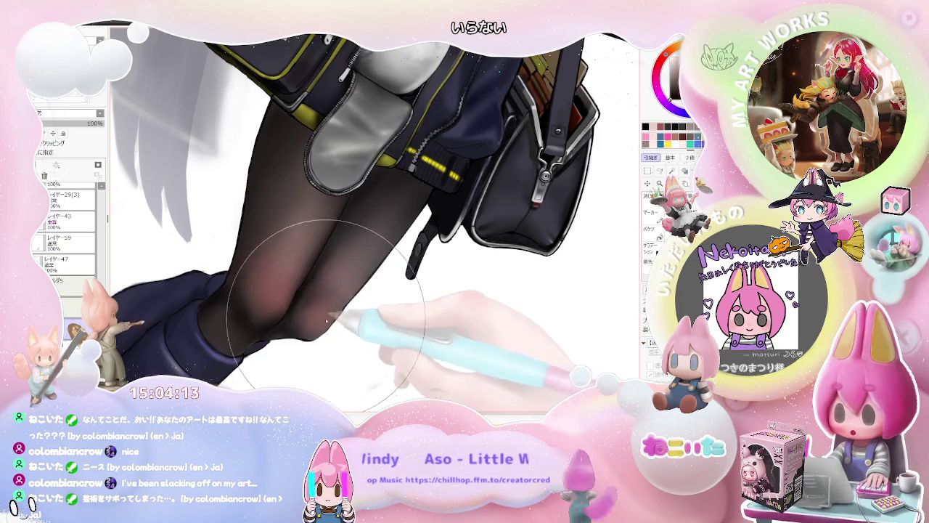
scroll(293, 281, down, 2)
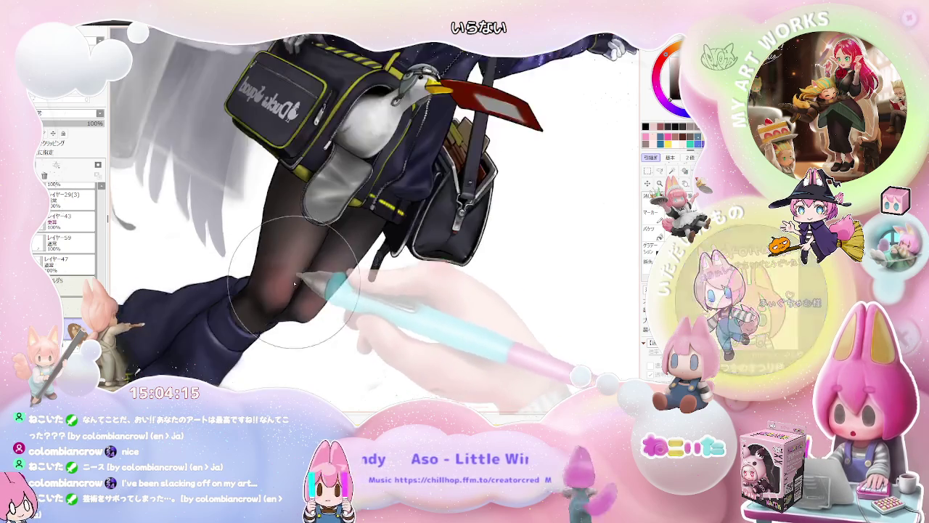
scroll(377, 239, down, 2)
key(End)
key(End)
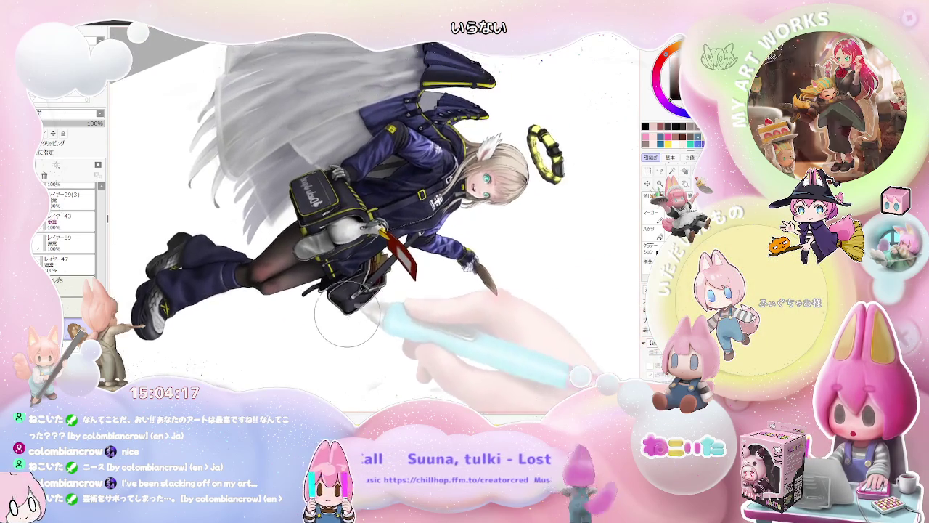
Step: Turn the character back upright and zoom out to review the whole figure
scroll(280, 240, up, 3)
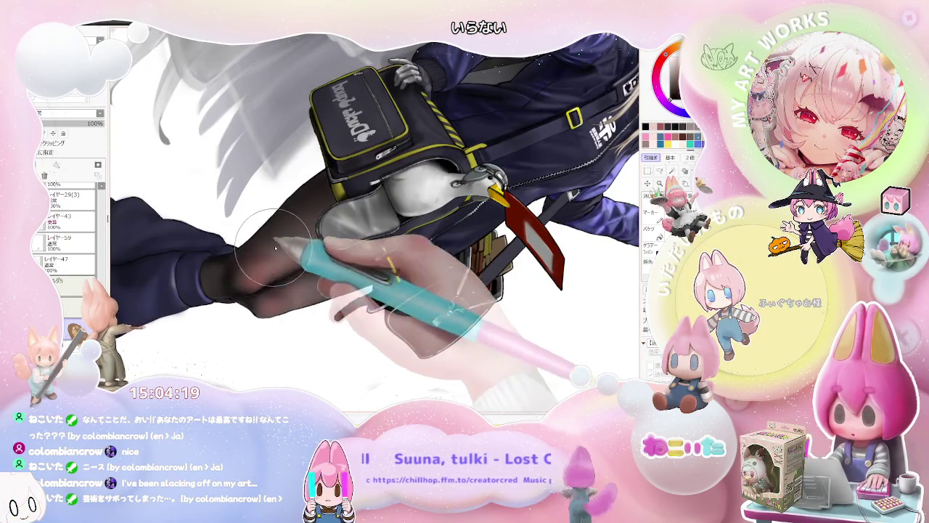
scroll(302, 228, down, 3)
key(Delete)
key(Delete)
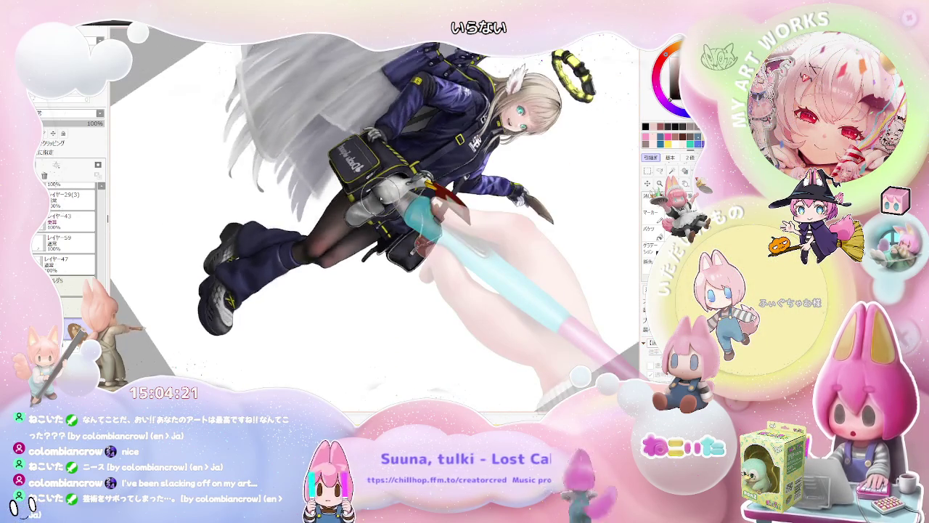
key(Delete)
scroll(380, 204, down, 2)
key(Delete)
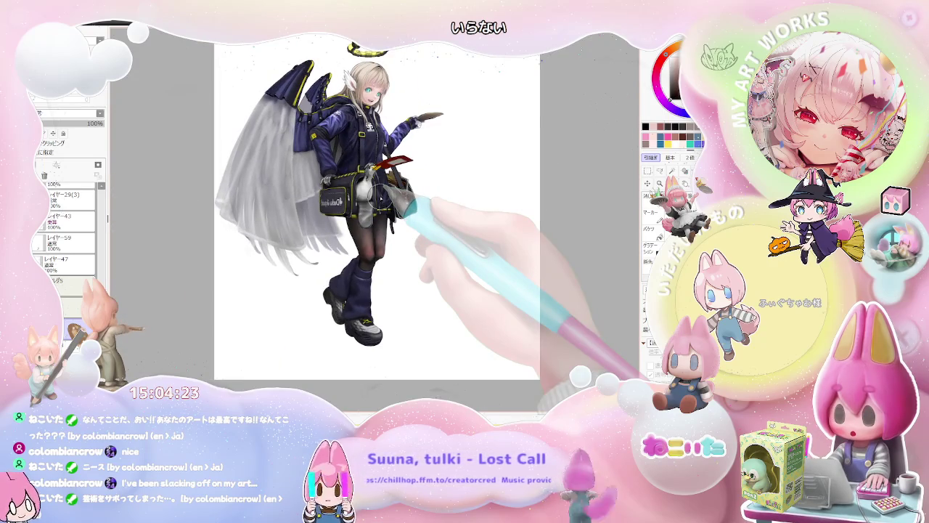
scroll(382, 196, up, 2)
scroll(369, 279, up, 2)
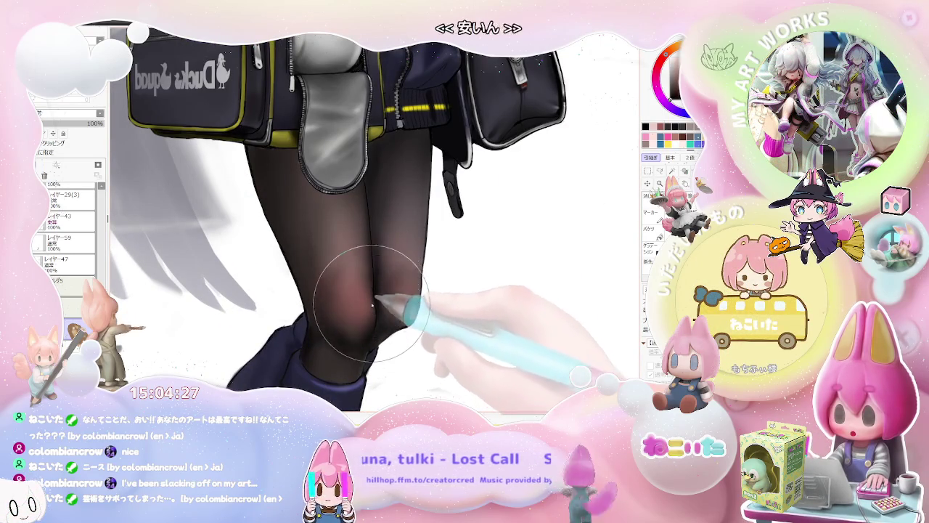
scroll(371, 308, down, 2)
scroll(363, 338, down, 1)
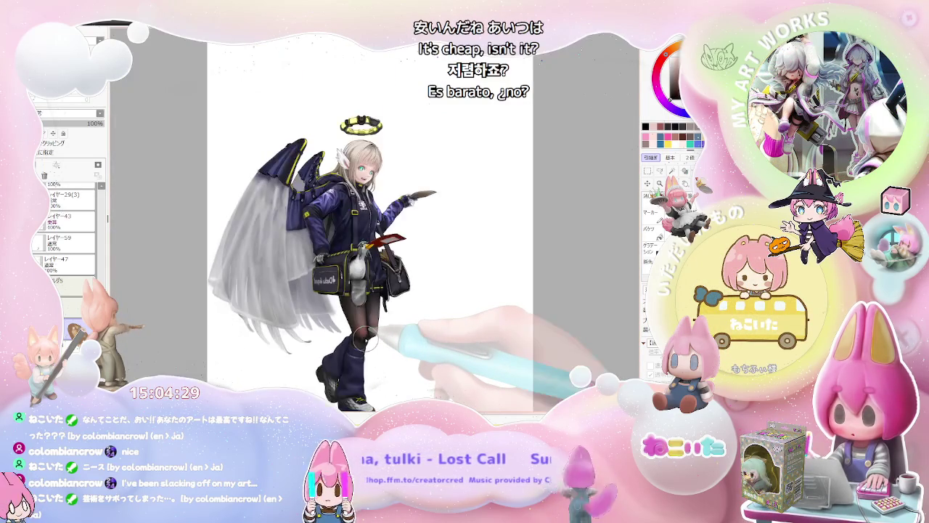
Step: Mirror and rotate the view, zoom in on the knees, and shrink the brush
key(h)
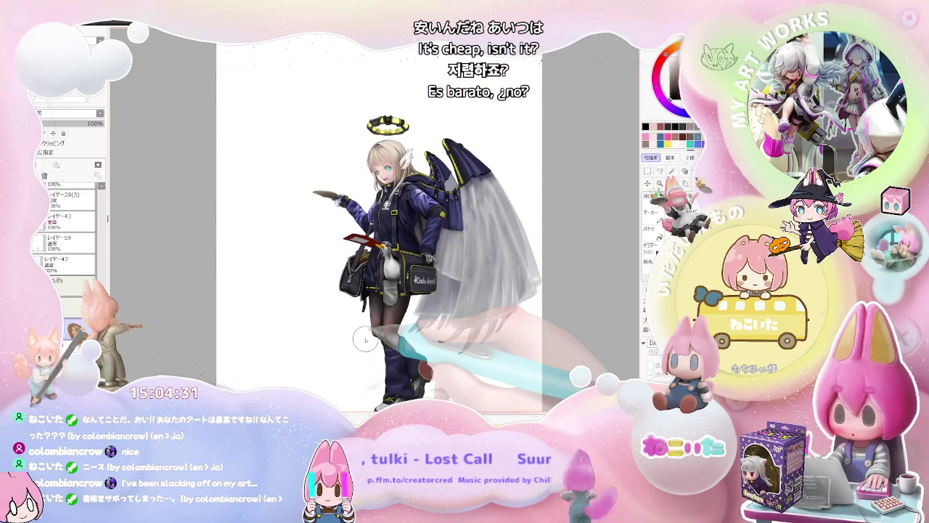
key(End)
key(End)
scroll(356, 319, up, 2)
scroll(339, 298, up, 1)
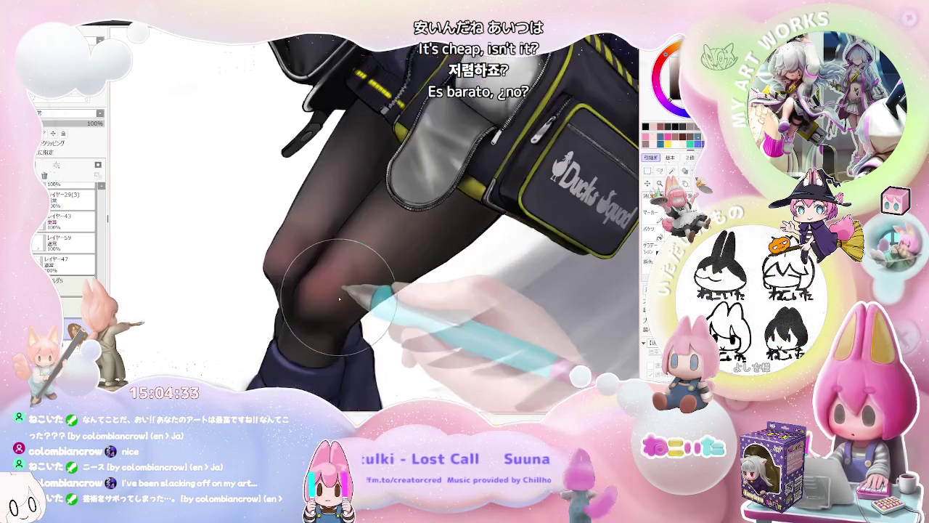
scroll(339, 299, up, 1)
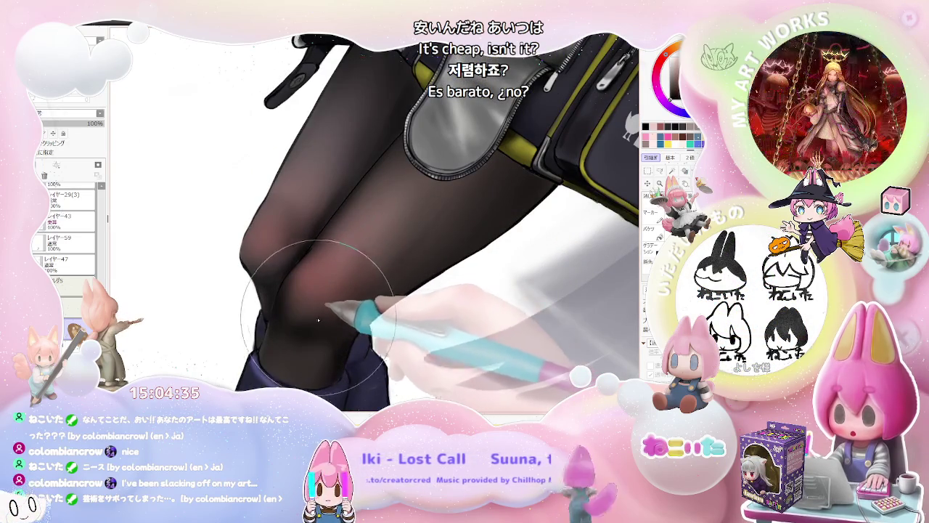
key(bracketleft)
key(bracketleft)
key(bracketleft)
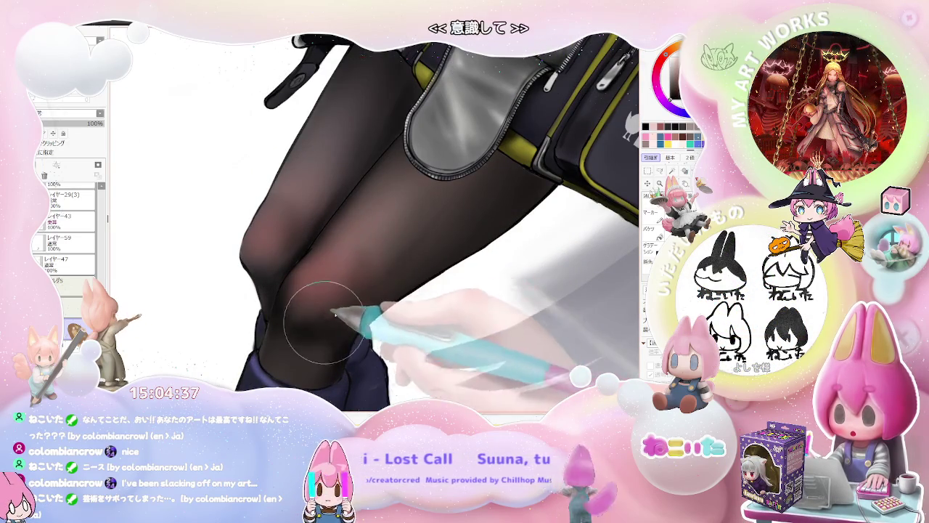
Step: Darken the tights between the legs, rotating the view and checking the whole character
scroll(334, 312, down, 2)
key(End)
key(End)
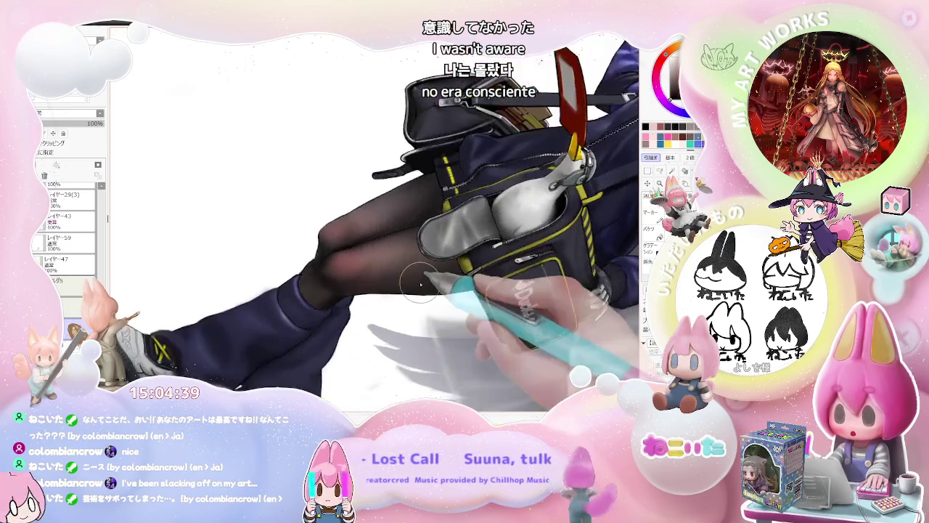
scroll(385, 291, up, 1)
scroll(341, 305, up, 1)
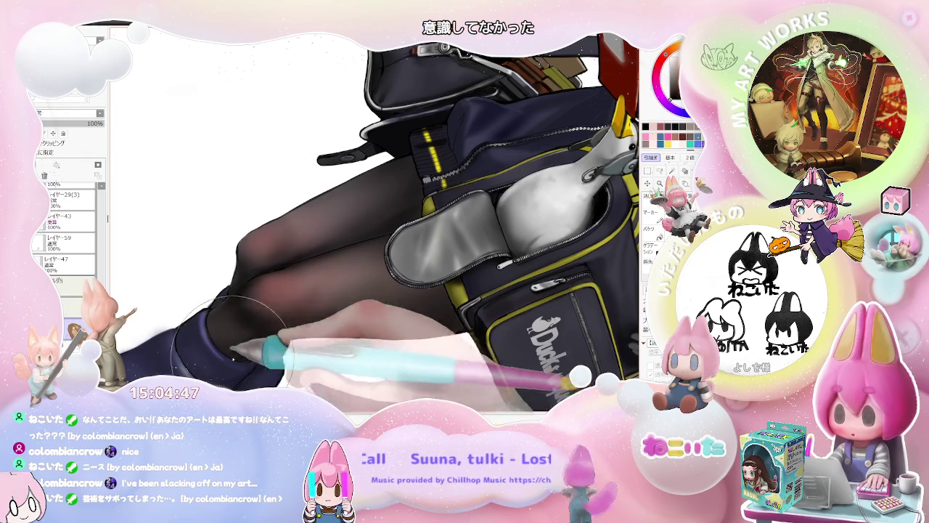
key(ctrl+minus)
key(ctrl+plus)
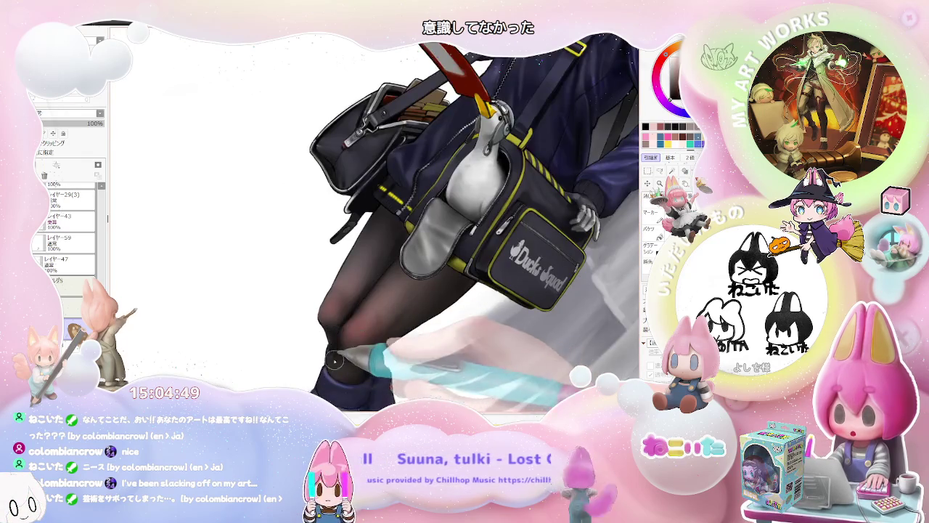
scroll(334, 359, up, 1)
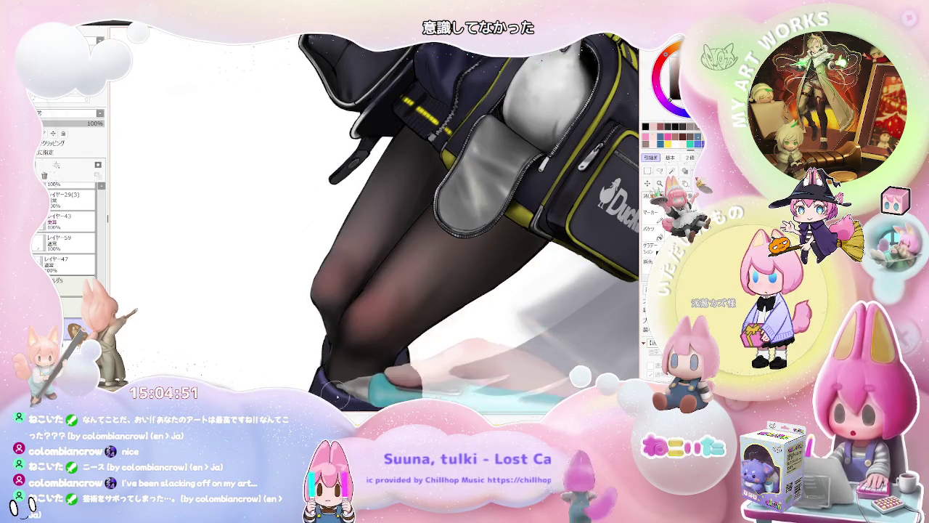
scroll(407, 363, down, 4)
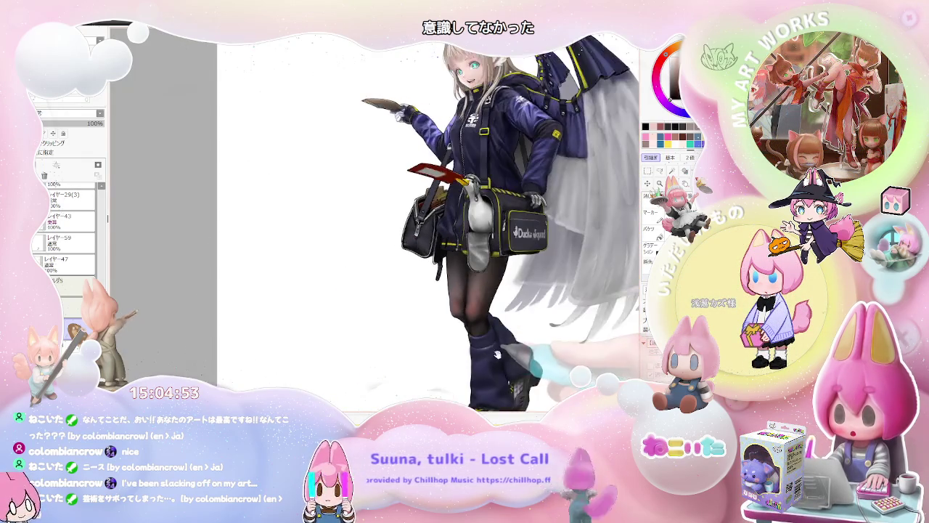
Step: Mirror the view, rotate it about 35° clockwise, and deepen the thigh shading up close
key(Insert)
drag(498, 354, 436, 346)
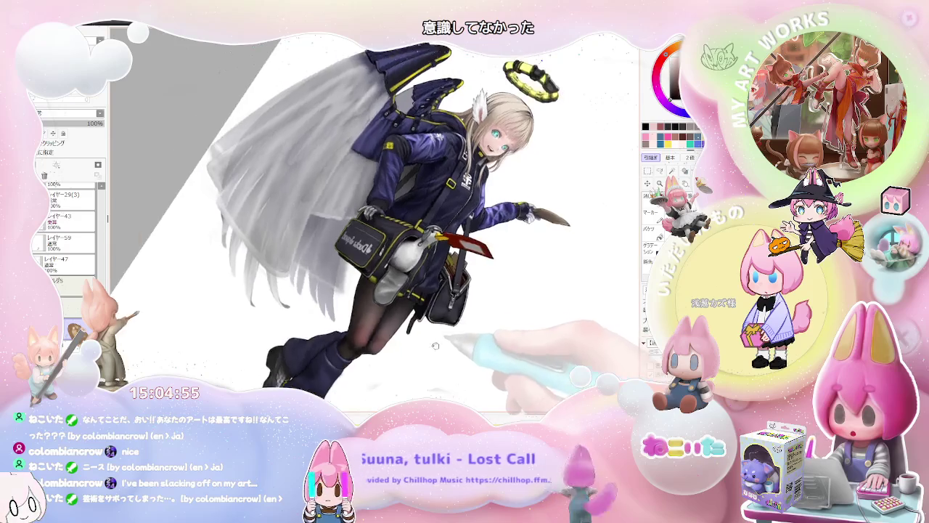
scroll(435, 345, up, 2)
scroll(334, 308, up, 1)
scroll(251, 320, up, 1)
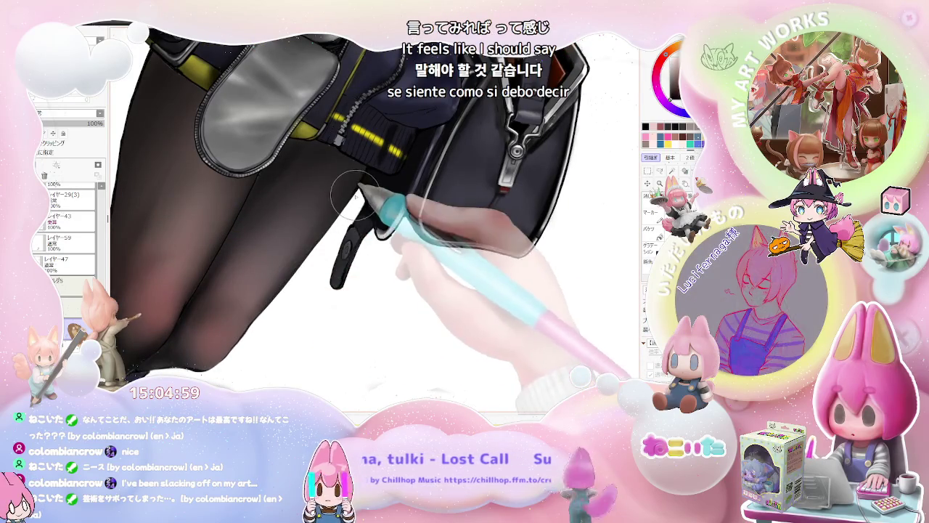
scroll(356, 190, down, 1)
scroll(347, 232, down, 1)
scroll(339, 281, down, 1)
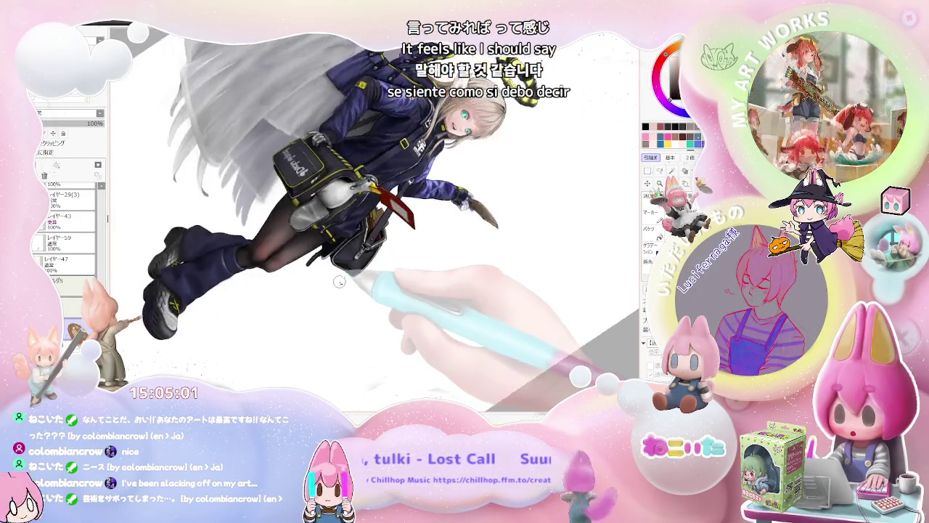
scroll(339, 282, up, 2)
scroll(269, 259, up, 2)
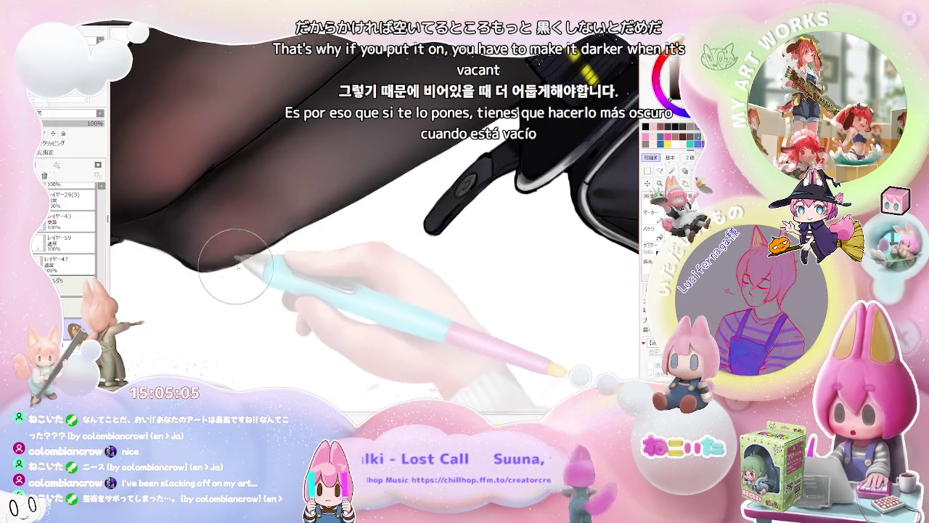
Step: Finish the knee and thigh shadows, then set the view upright with wings on the right
scroll(304, 218, down, 2)
scroll(283, 254, down, 2)
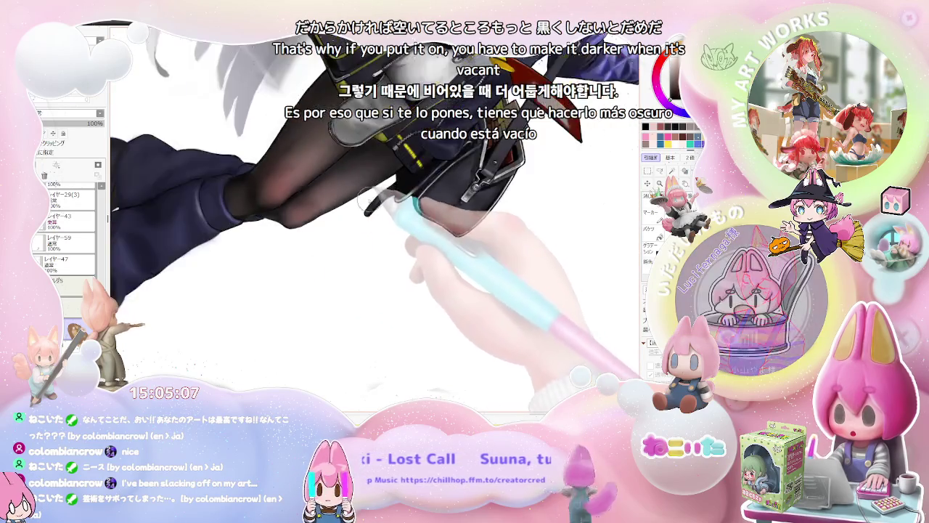
scroll(261, 304, down, 2)
scroll(247, 352, down, 1)
scroll(240, 345, up, 1)
scroll(217, 330, up, 2)
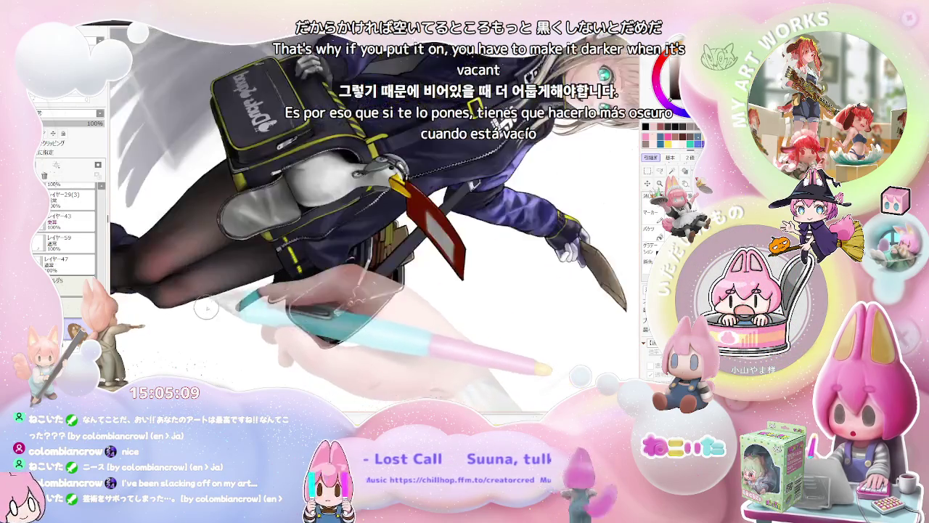
scroll(196, 316, up, 2)
scroll(176, 301, up, 1)
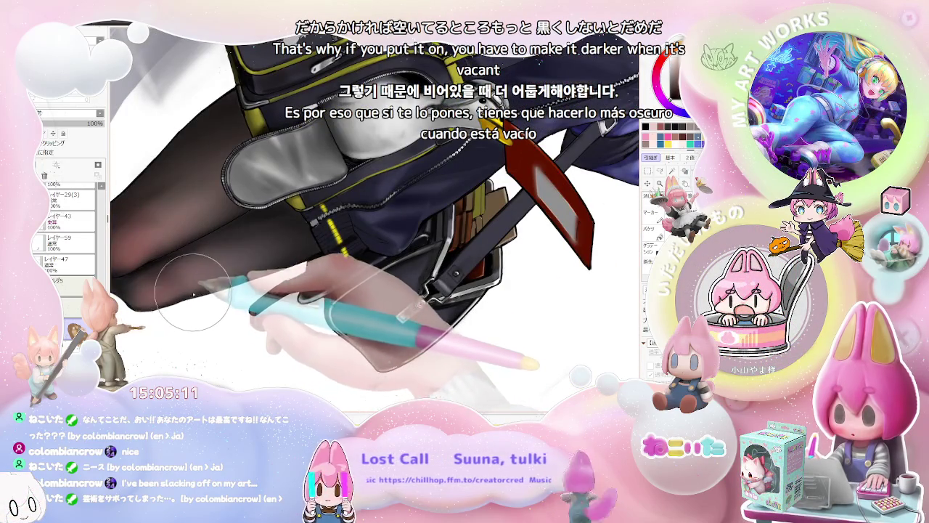
scroll(218, 298, down, 3)
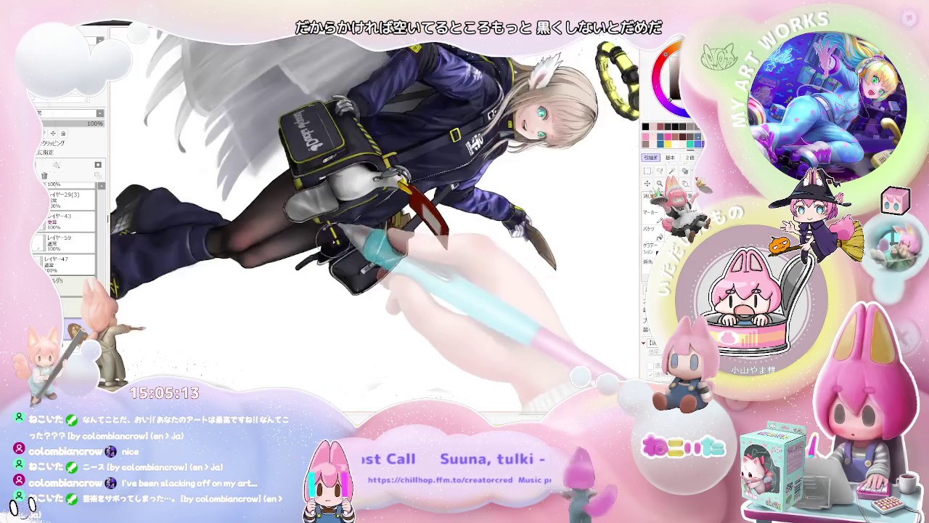
key(Delete)
key(Delete)
key(Delete)
key(Delete)
key(Delete)
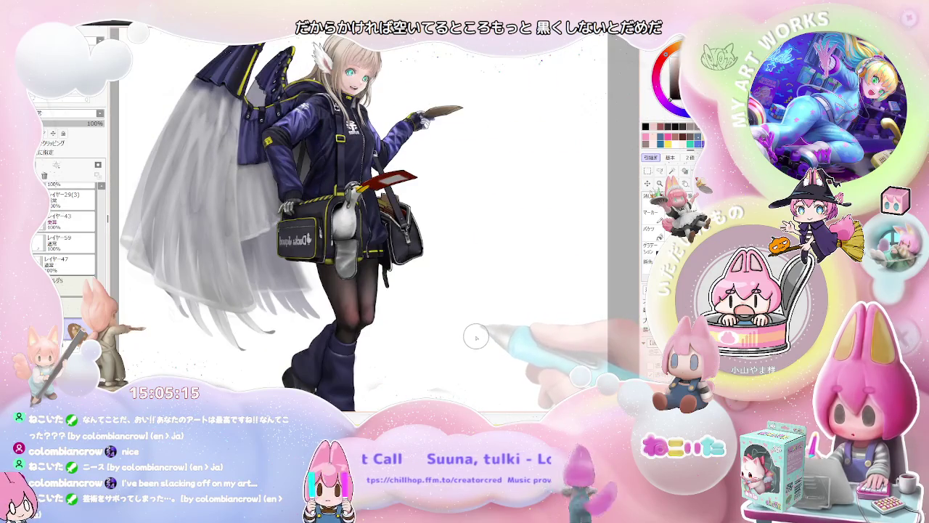
scroll(476, 337, down, 2)
key(Insert)
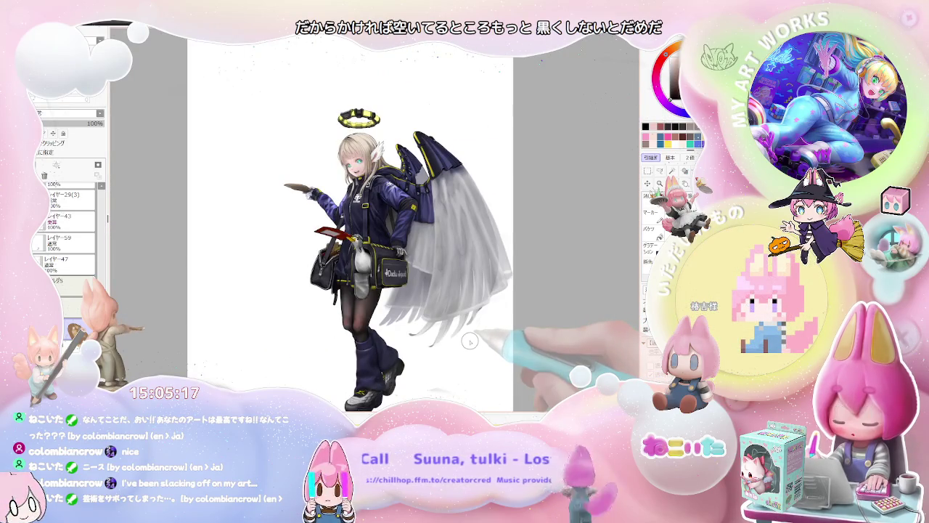
Step: Zoom in on the knees and lower legs of the black tights
scroll(470, 341, down, 1)
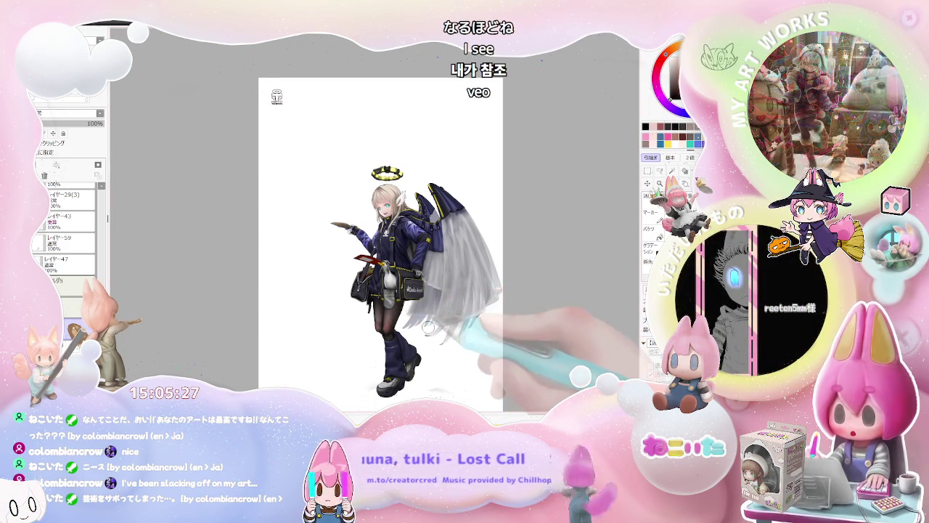
scroll(397, 297, up, 1)
scroll(398, 297, up, 1)
scroll(378, 291, up, 1)
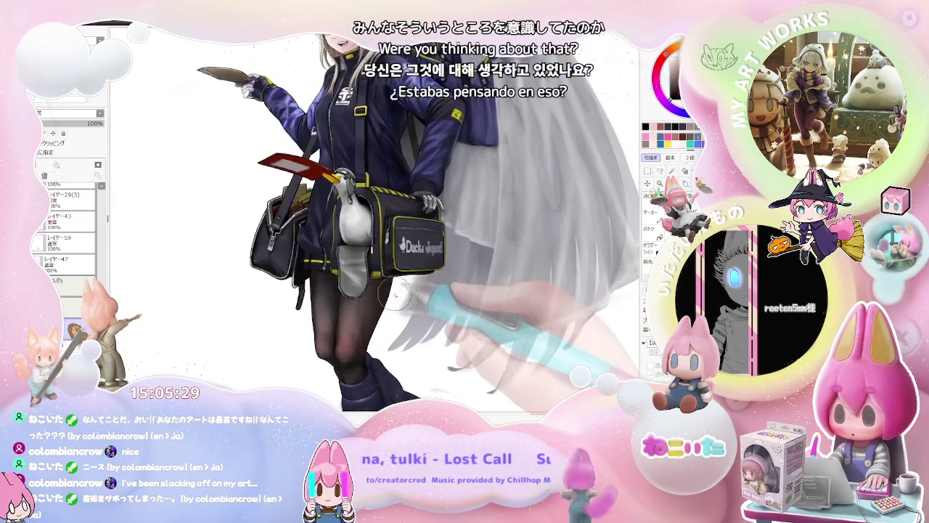
scroll(327, 279, up, 1)
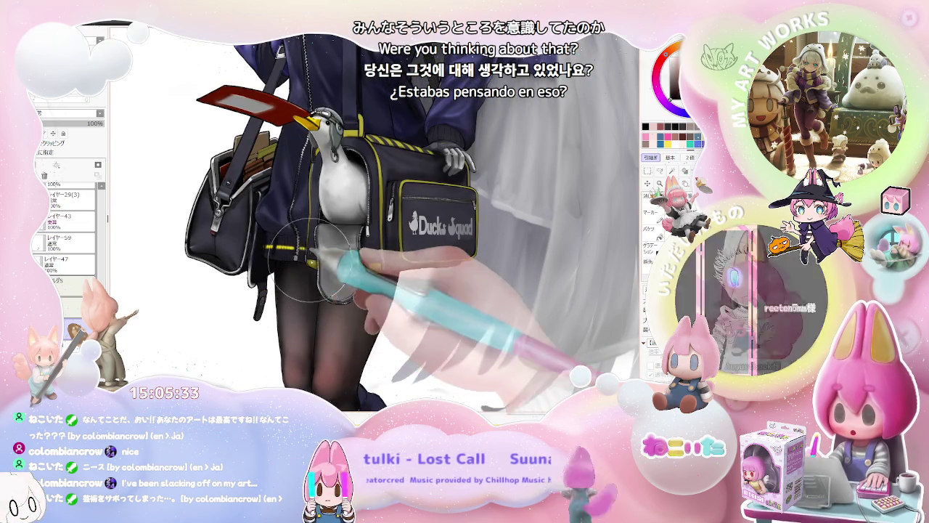
scroll(355, 279, down, 1)
scroll(388, 280, down, 1)
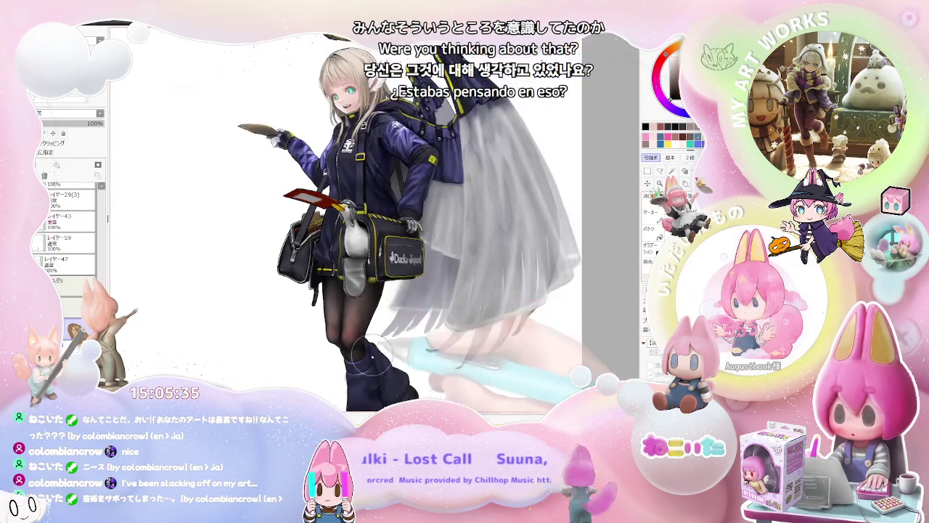
scroll(363, 319, up, 1)
scroll(350, 358, up, 2)
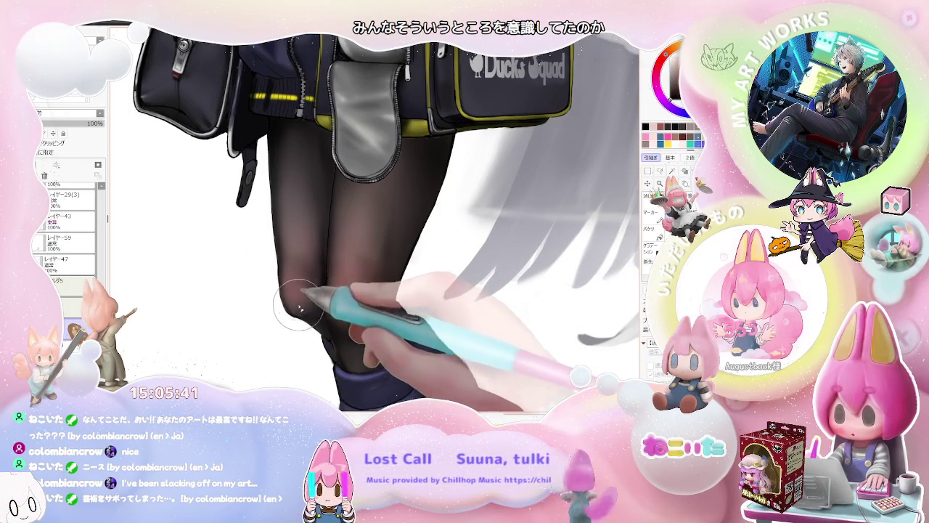
Step: Enlarge the brush and airbrush soft shading over the tights' knees
key(bracketright)
key(bracketright)
key(bracketright)
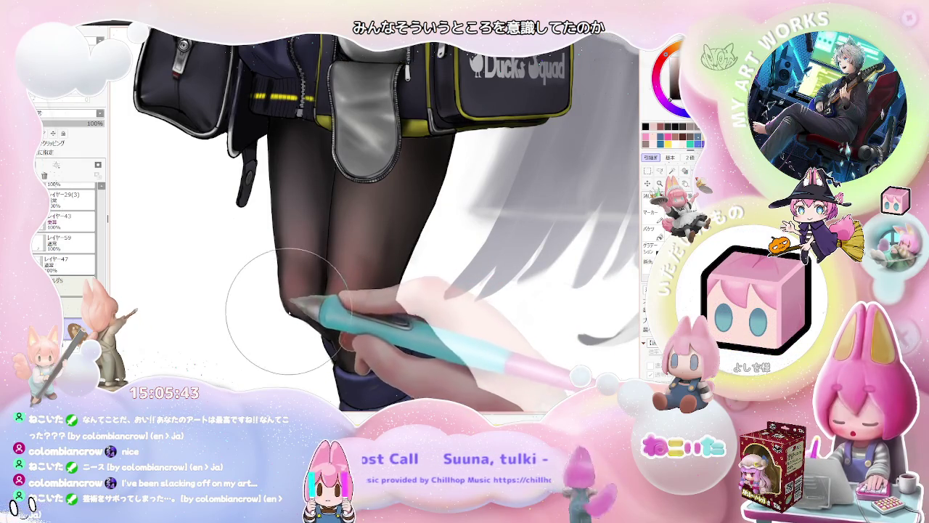
scroll(283, 327, down, 1)
scroll(341, 283, down, 1)
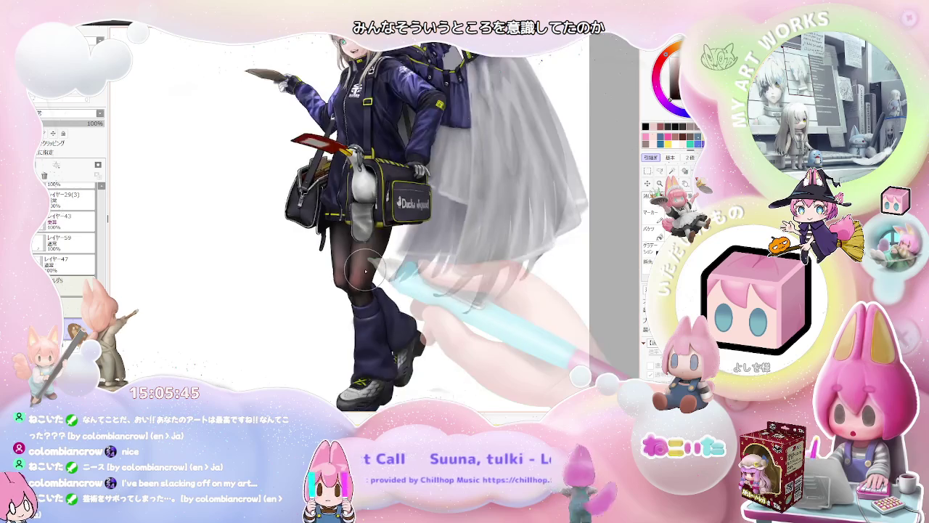
scroll(365, 270, down, 1)
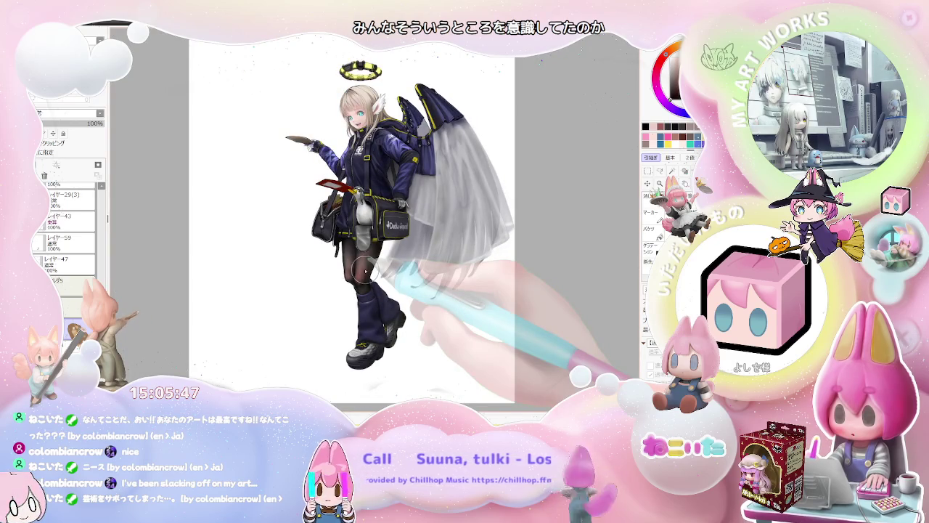
Step: Flip the canvas horizontally to check the sheer tights shading evenly across both legs
key(h)
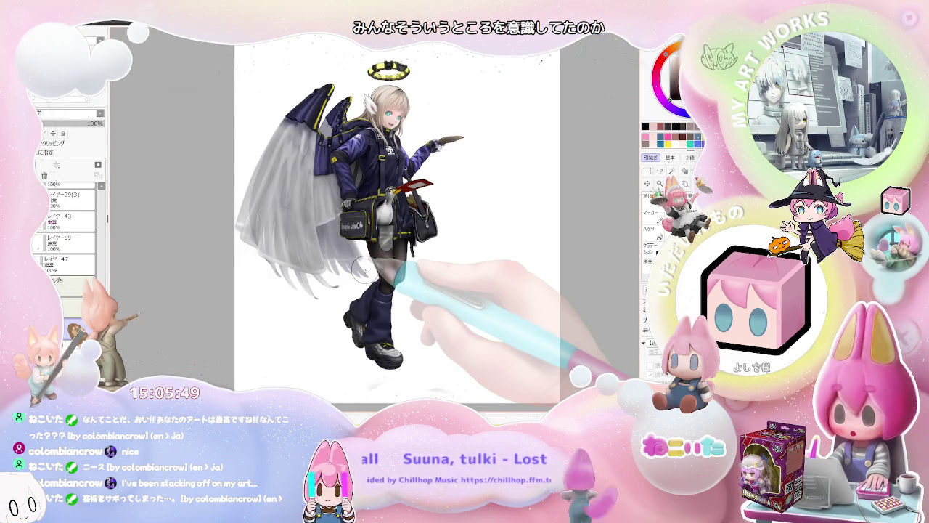
scroll(363, 270, up, 1)
scroll(370, 266, up, 1)
scroll(381, 263, up, 1)
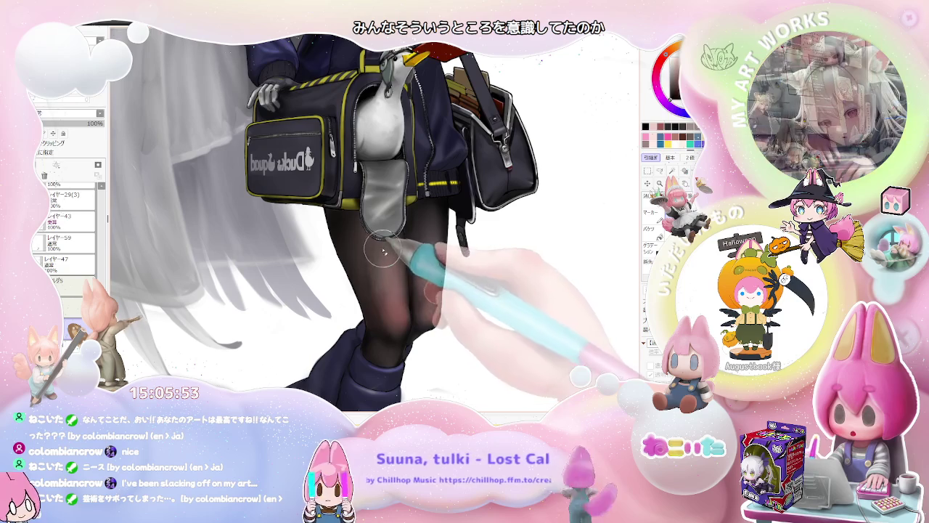
scroll(450, 290, down, 1)
scroll(508, 312, down, 2)
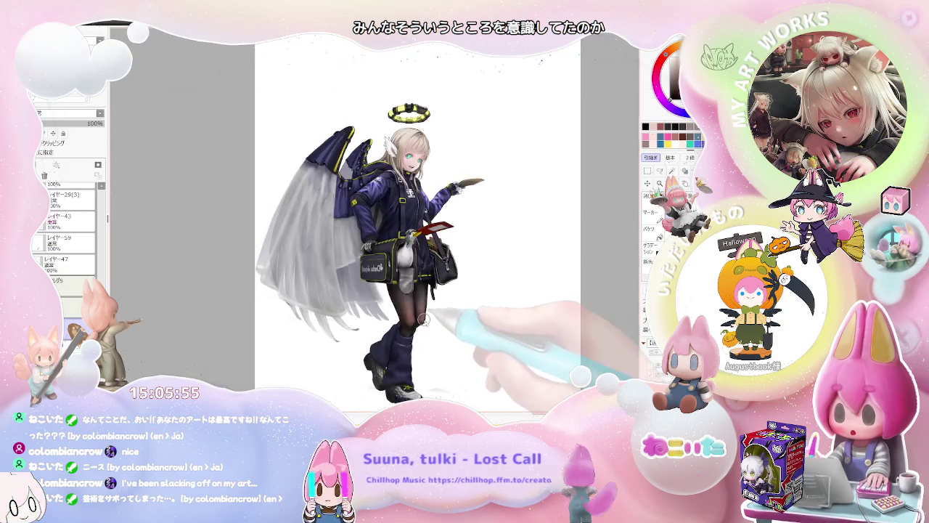
scroll(533, 319, down, 1)
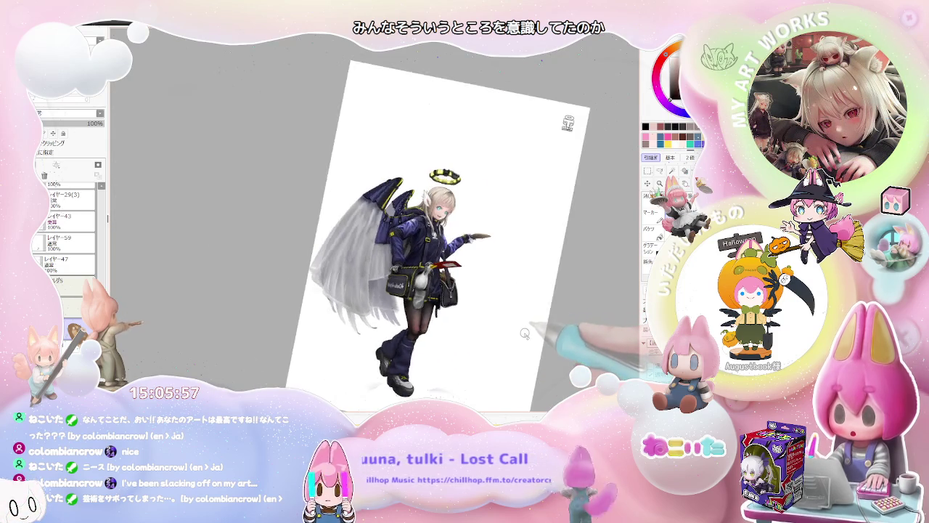
scroll(436, 348, up, 1)
scroll(327, 377, up, 2)
scroll(295, 385, up, 2)
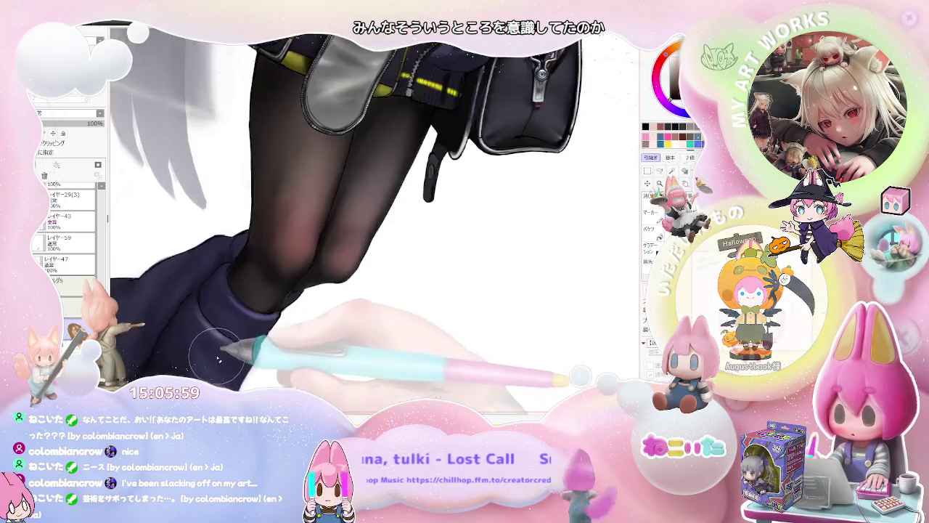
Step: Shrink the brush and shift the view slightly down over the leg
scroll(218, 334, up, 1)
scroll(306, 302, up, 1)
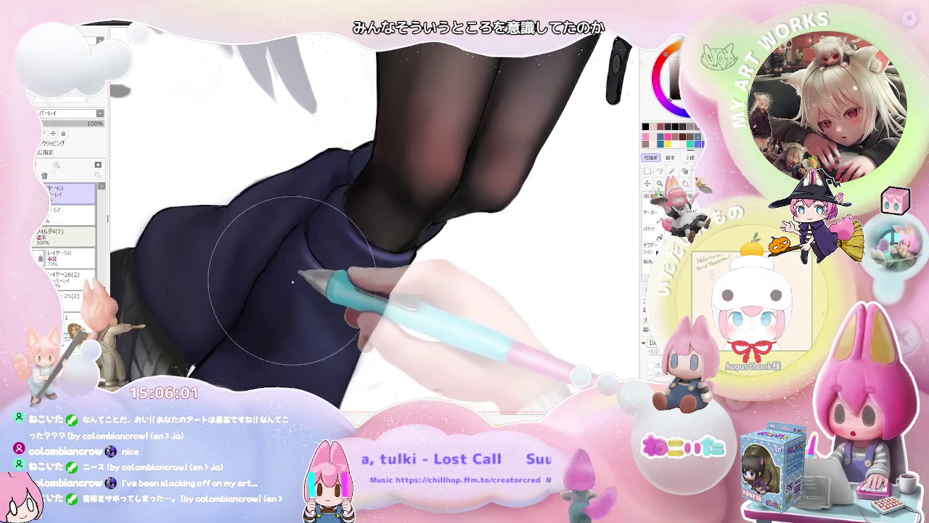
key(bracketleft)
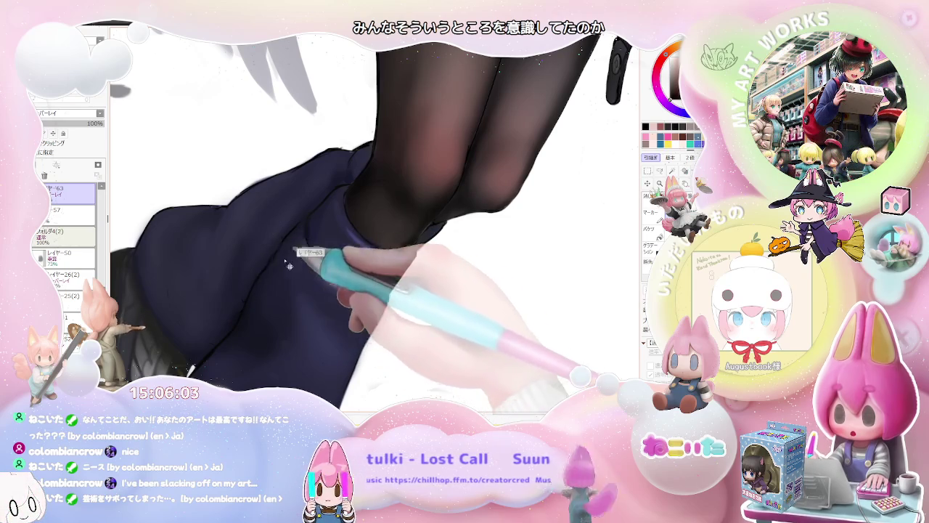
scroll(349, 202, down, 1)
scroll(349, 203, down, 2)
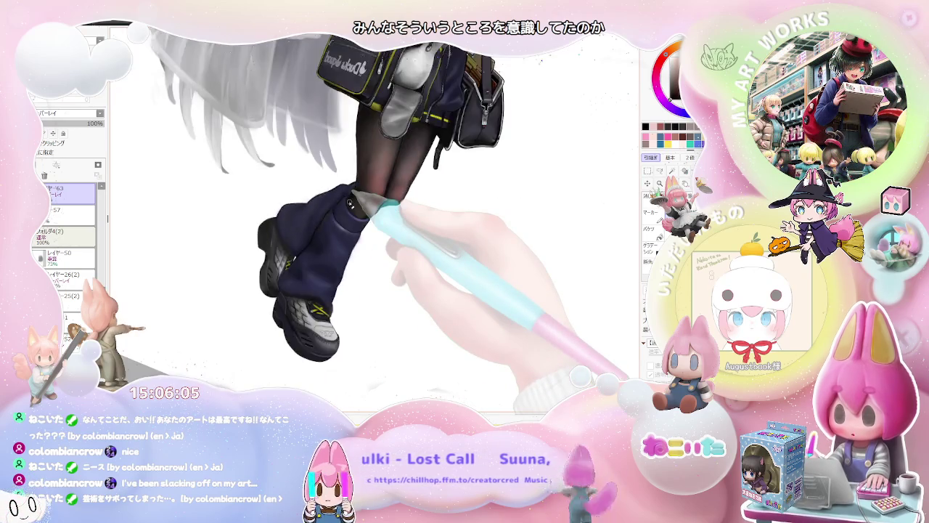
scroll(350, 204, down, 2)
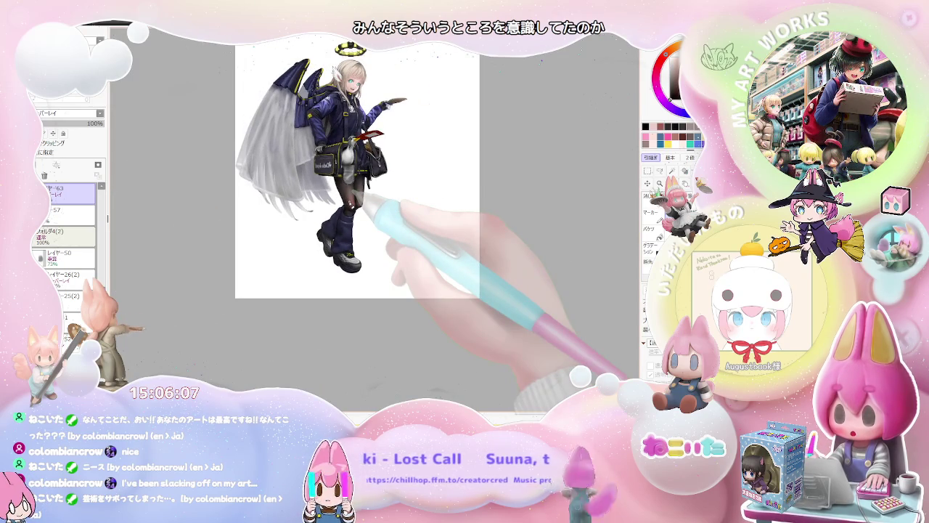
drag(429, 278, 423, 319)
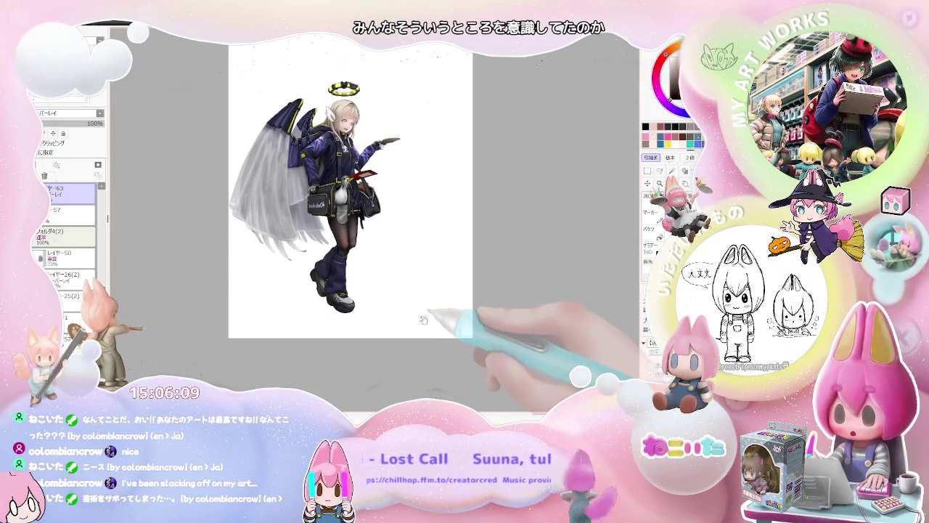
scroll(436, 328, up, 2)
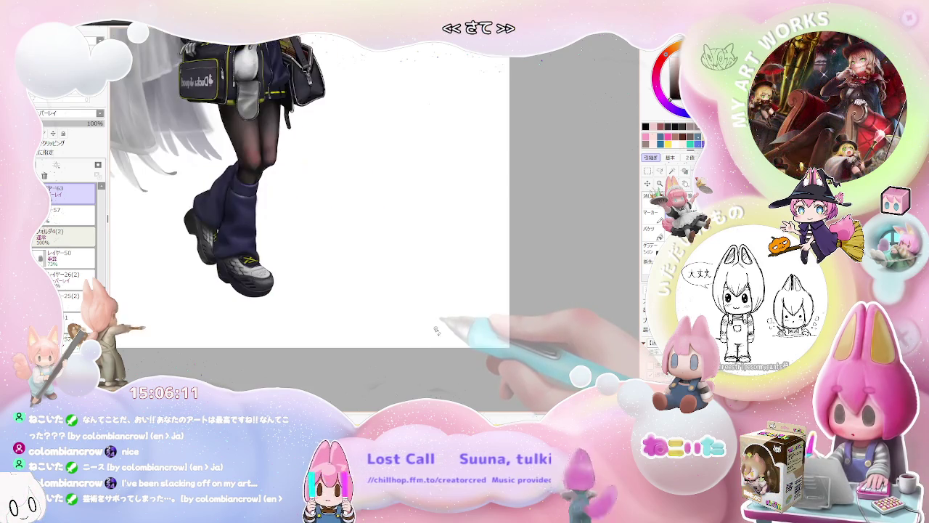
scroll(403, 315, up, 2)
scroll(254, 184, up, 2)
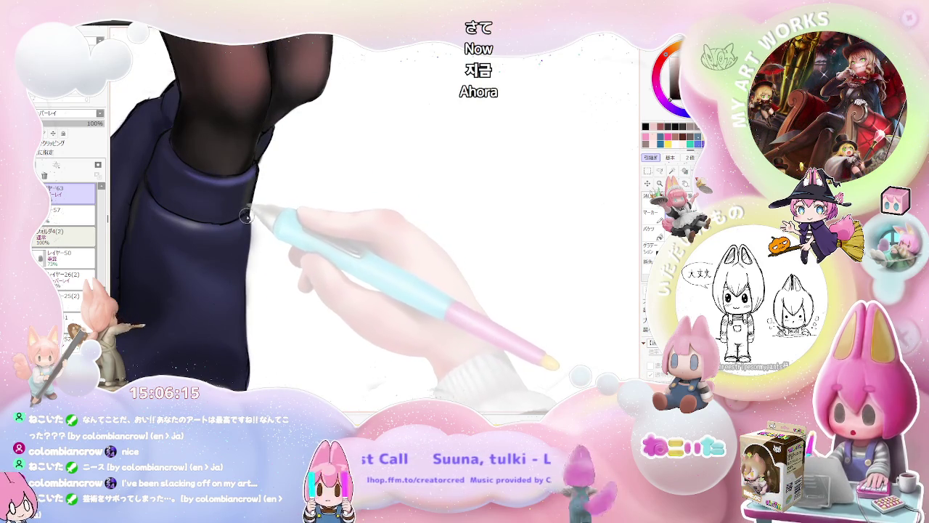
Step: Switch to the larger brush at size 41 and zoom out to the full girl
key(e)
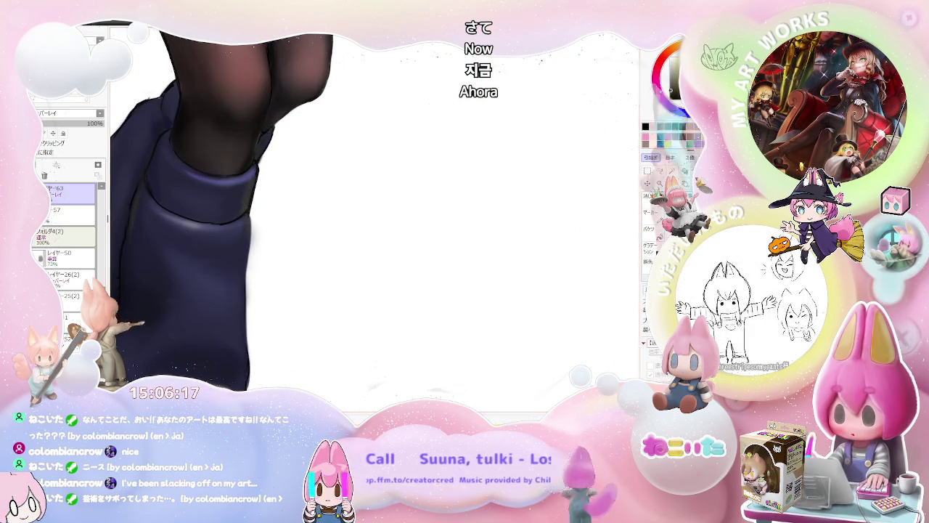
drag(218, 207, 243, 203)
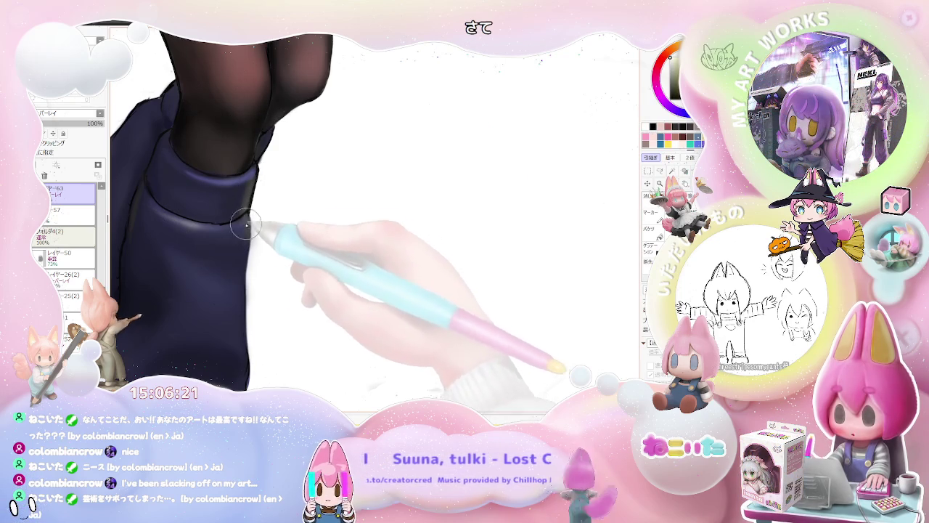
scroll(247, 227, down, 2)
scroll(247, 227, down, 2)
scroll(250, 227, up, 3)
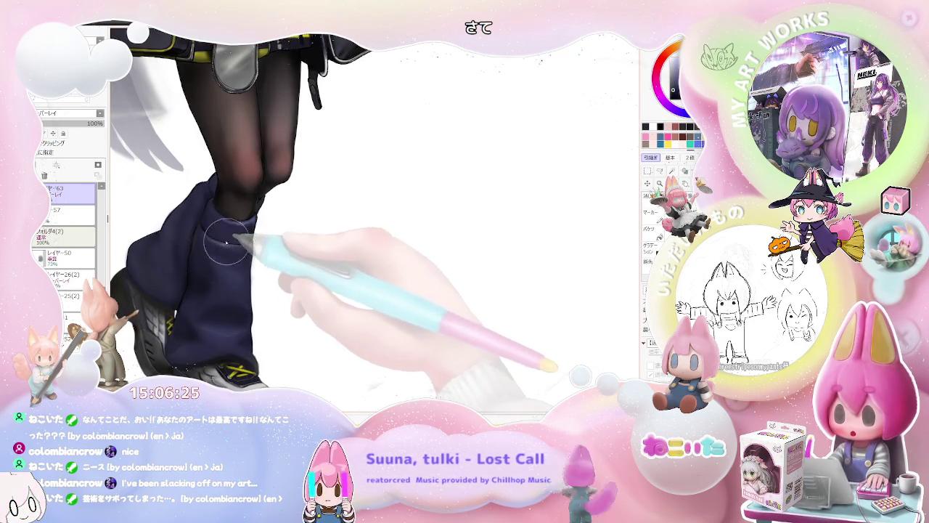
scroll(259, 222, down, 2)
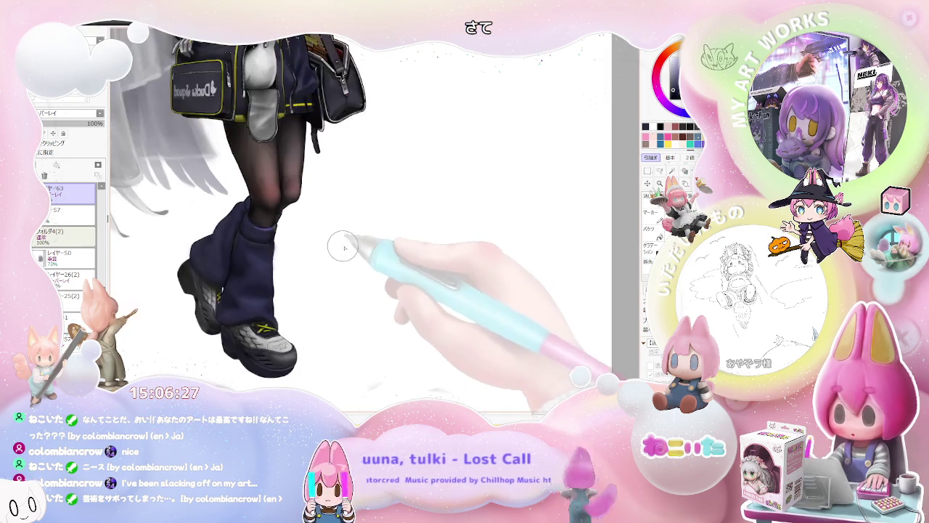
scroll(348, 191, down, 2)
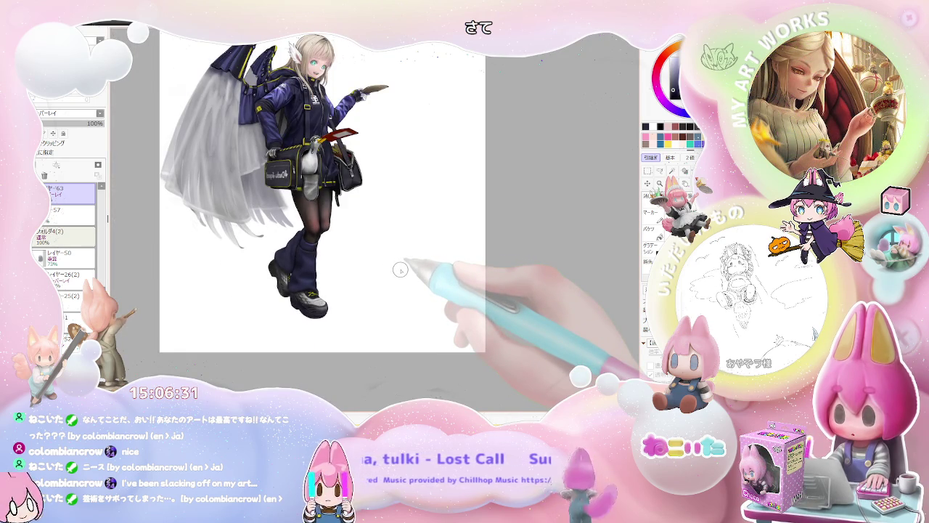
scroll(400, 270, down, 1)
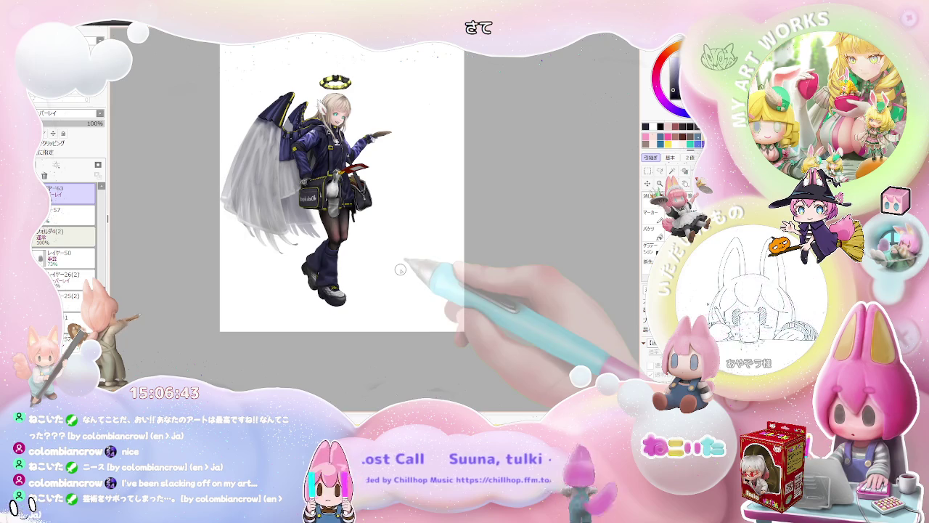
Step: Hide the white background layer inside the layer folder, leaving a transparent checkerboard
scroll(73, 232, down, 5)
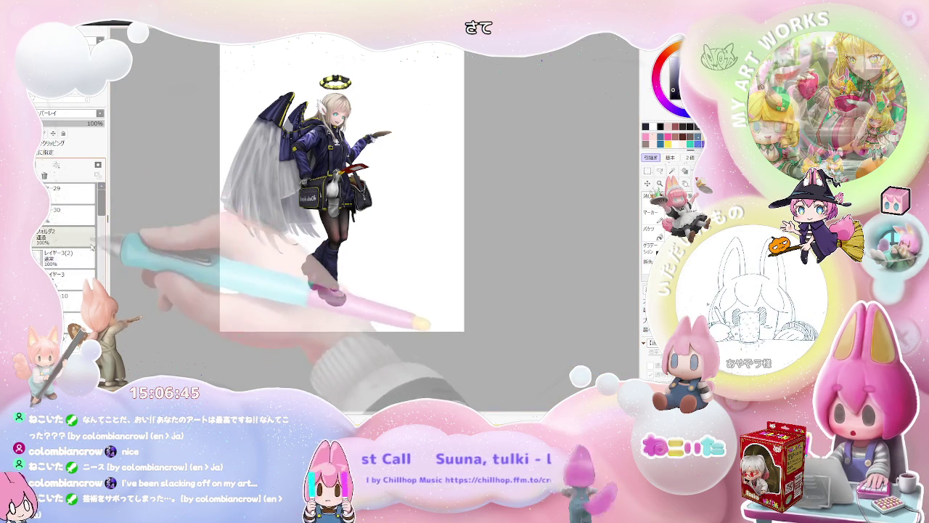
click(35, 234)
click(67, 283)
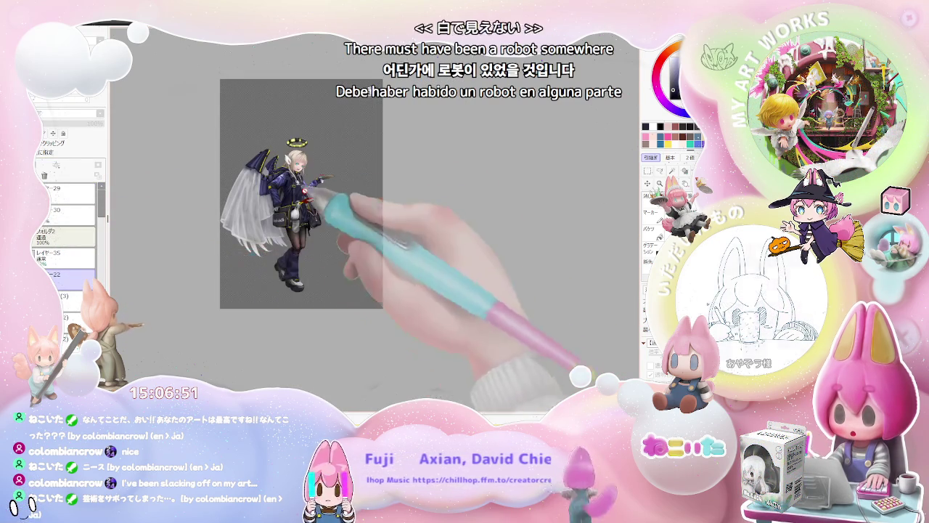
scroll(363, 109, up, 3)
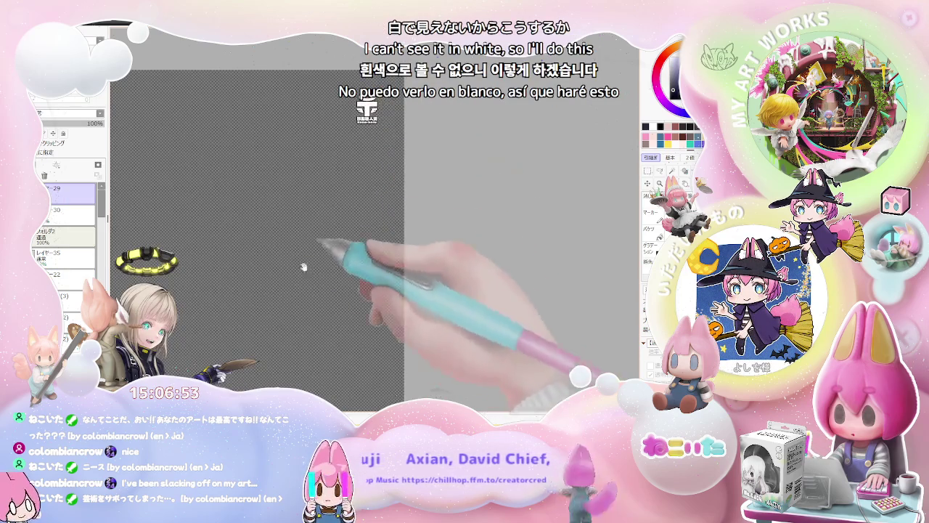
drag(311, 263, 322, 191)
scroll(324, 269, down, 2)
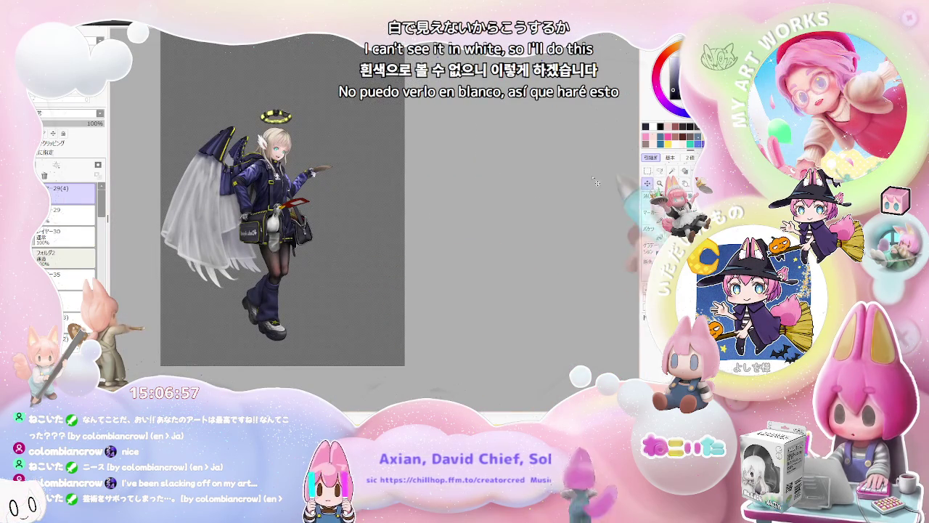
scroll(329, 290, up, 3)
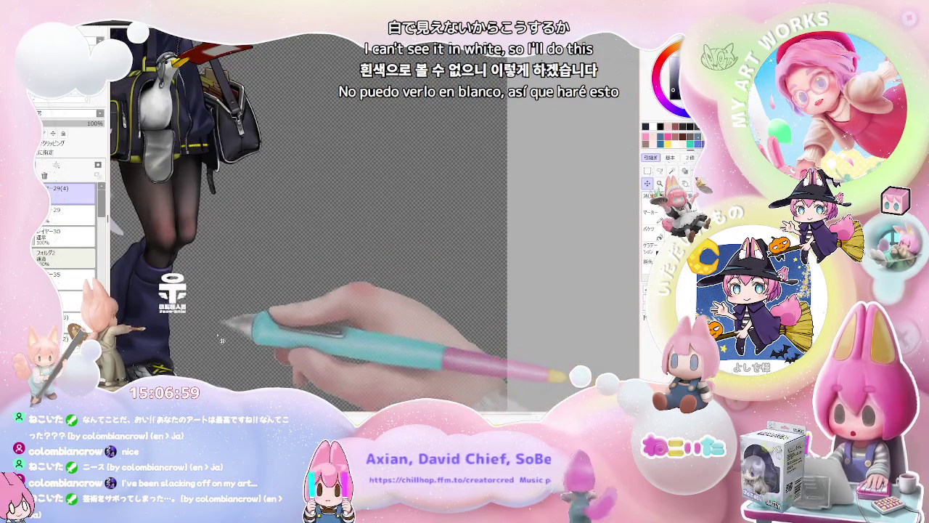
Step: Scale down the white wing-post logo and place it on the leg warmer front
scroll(222, 340, up, 2)
scroll(362, 307, up, 2)
scroll(362, 307, up, 1)
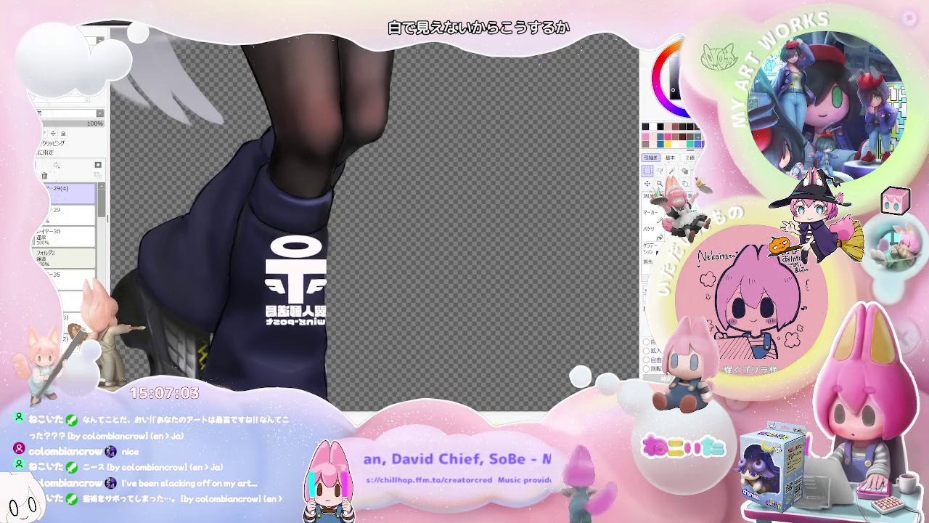
key(ctrl+t)
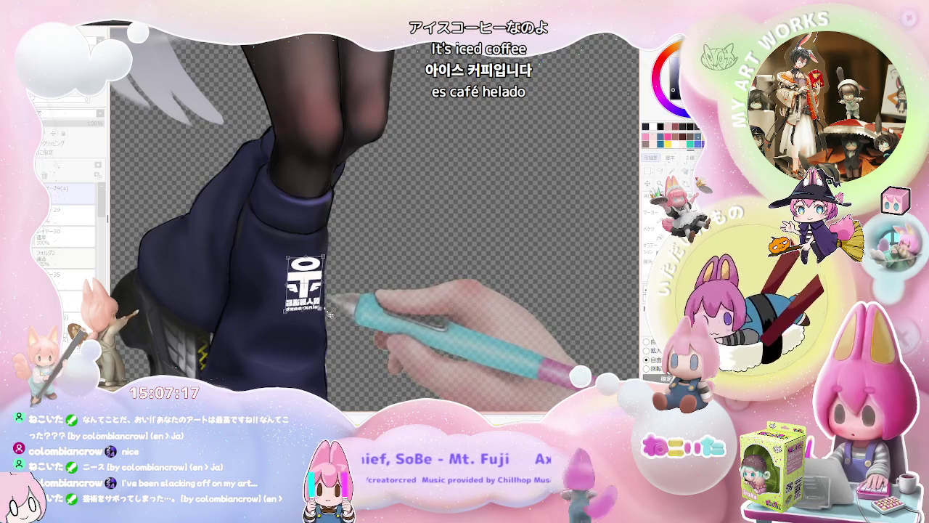
scroll(331, 305, down, 4)
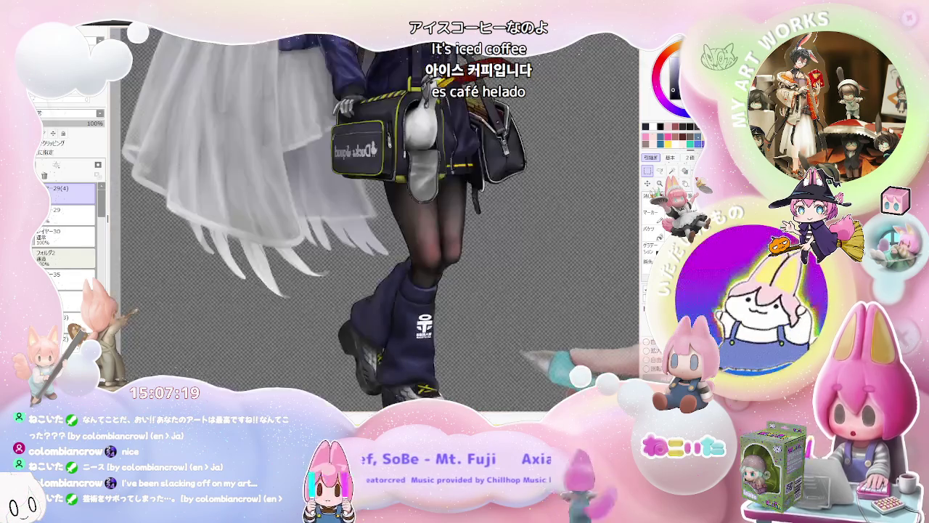
scroll(331, 305, down, 2)
scroll(367, 310, up, 3)
scroll(366, 309, up, 3)
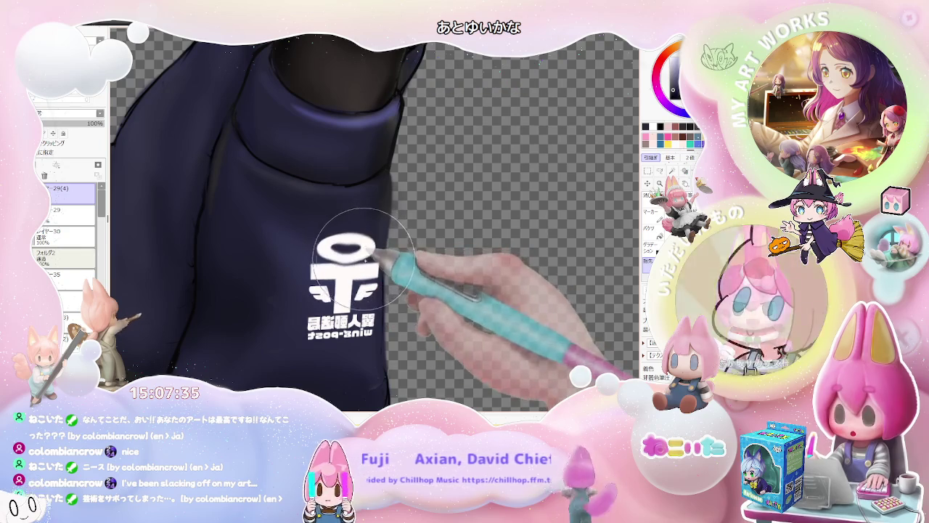
Step: Mirror the canvas and zoom between the leg warmer logo and the whole leg
key(ctrl+minus)
key(h)
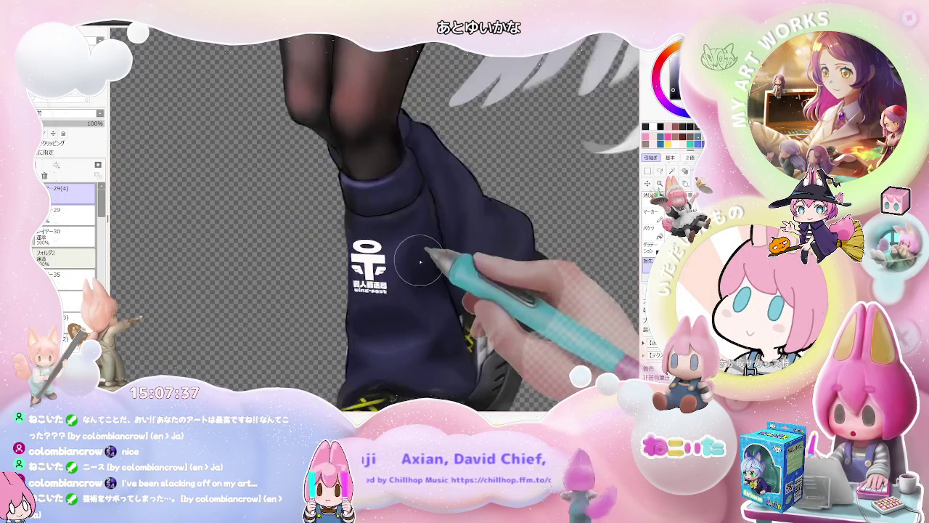
key(ctrl+plus)
key(ctrl+plus)
key(ctrl+minus)
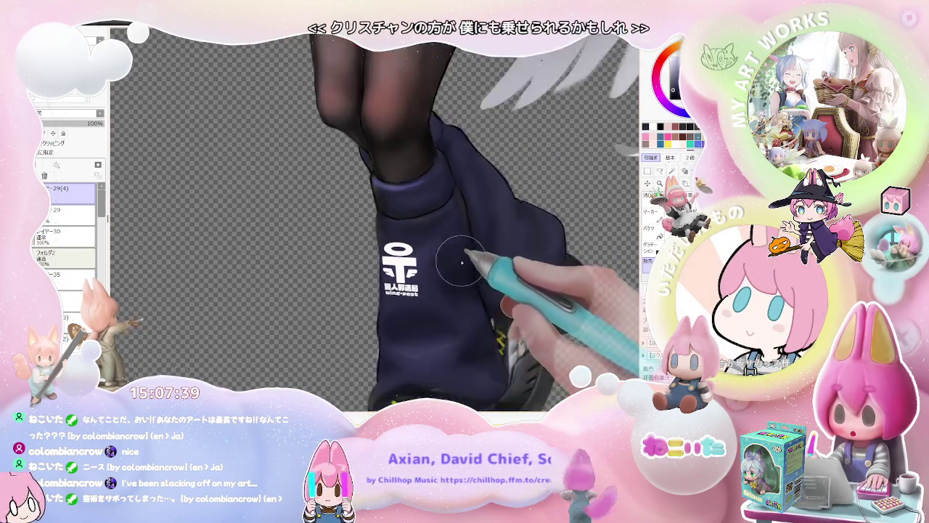
key(ctrl+minus)
key(ctrl+minus)
key(ctrl+plus)
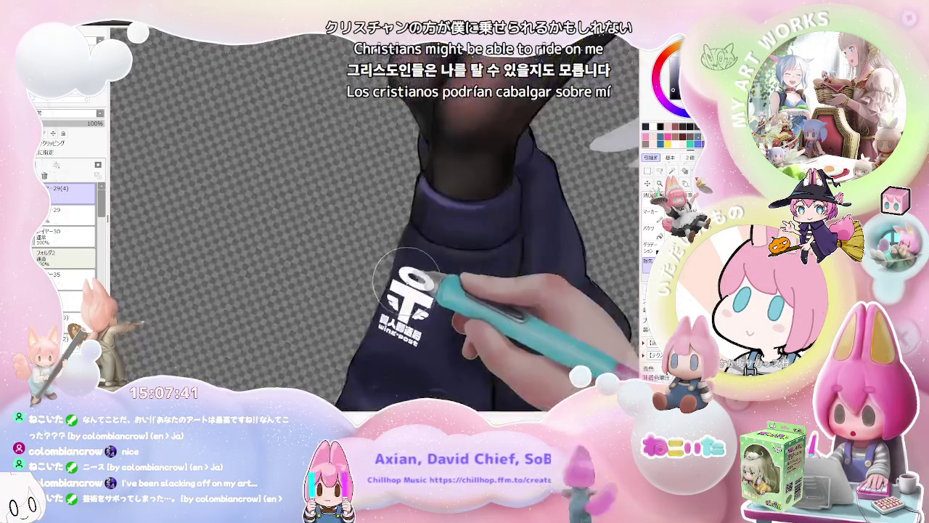
key(ctrl+plus)
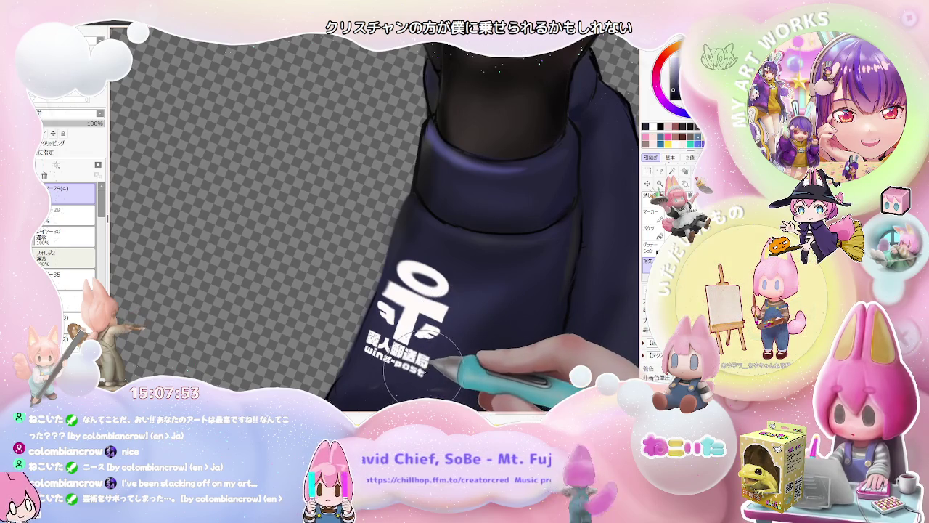
Step: Paint shading on the navy leg warmer around its white logo
scroll(360, 351, down, 5)
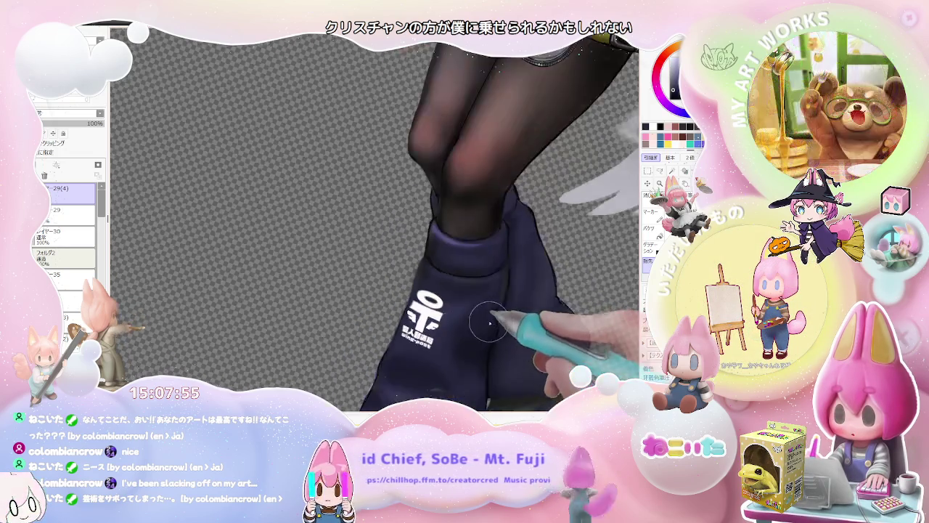
scroll(448, 302, up, 3)
scroll(450, 294, up, 2)
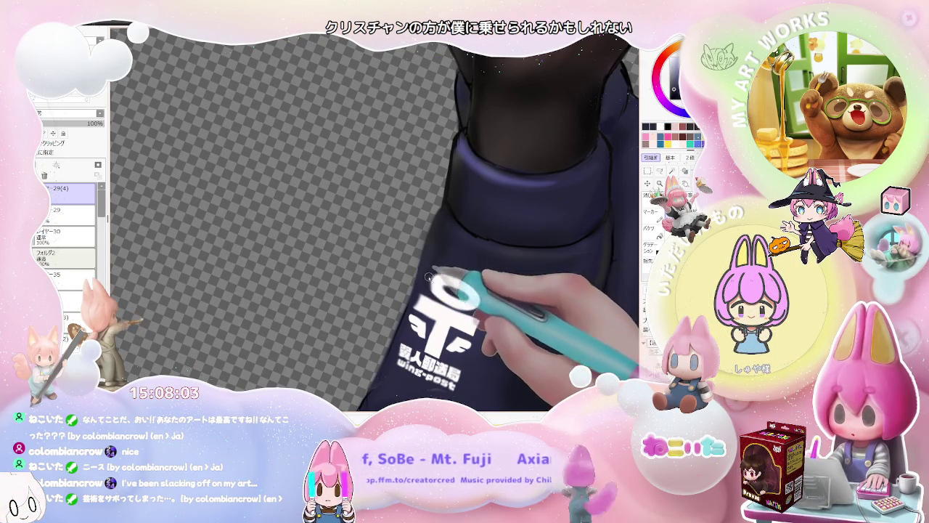
scroll(429, 277, down, 2)
scroll(430, 293, up, 2)
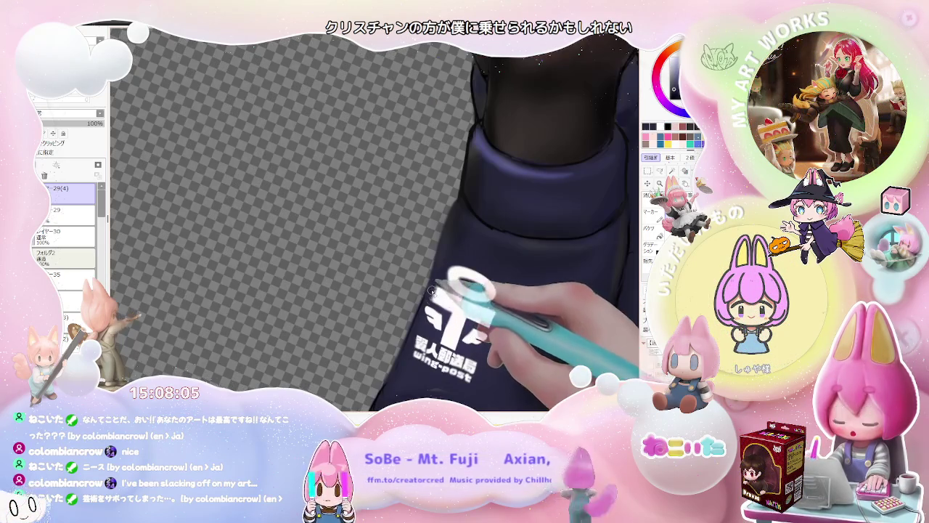
scroll(434, 284, down, 1)
scroll(465, 290, down, 1)
scroll(534, 308, down, 1)
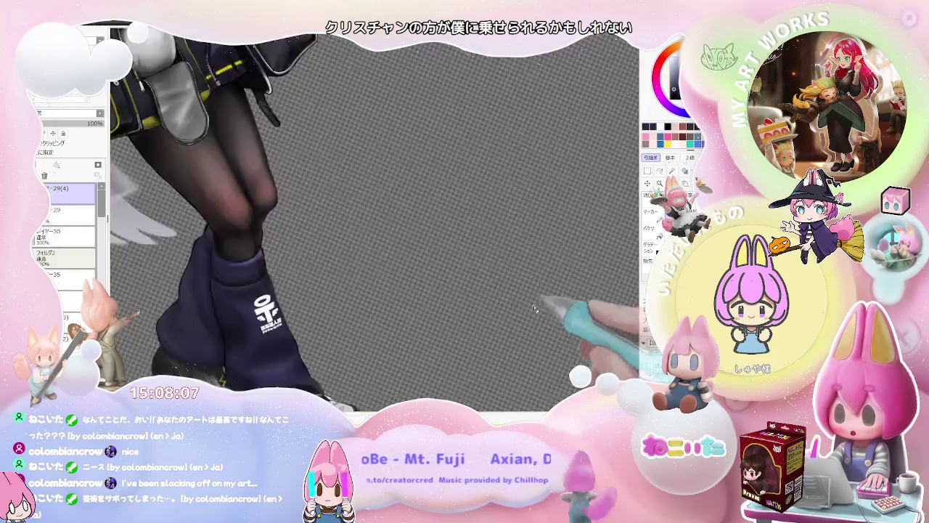
scroll(527, 313, up, 1)
scroll(435, 312, up, 1)
scroll(327, 290, up, 1)
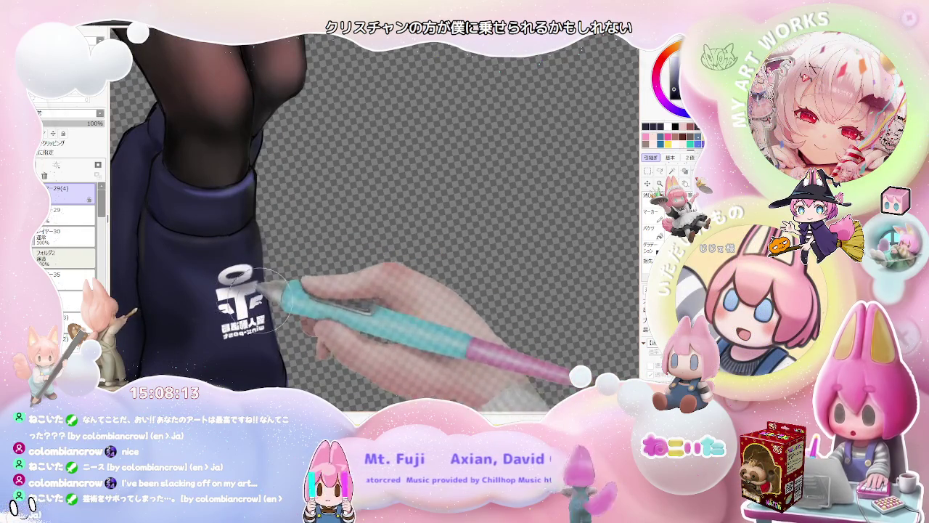
scroll(260, 289, up, 1)
scroll(246, 280, up, 1)
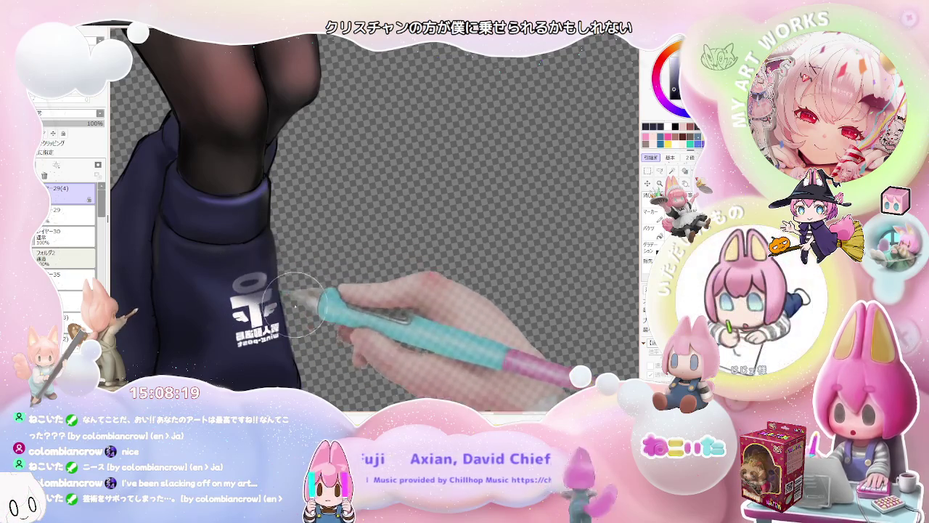
scroll(317, 301, down, 2)
scroll(317, 299, down, 1)
scroll(315, 302, up, 2)
scroll(314, 305, up, 1)
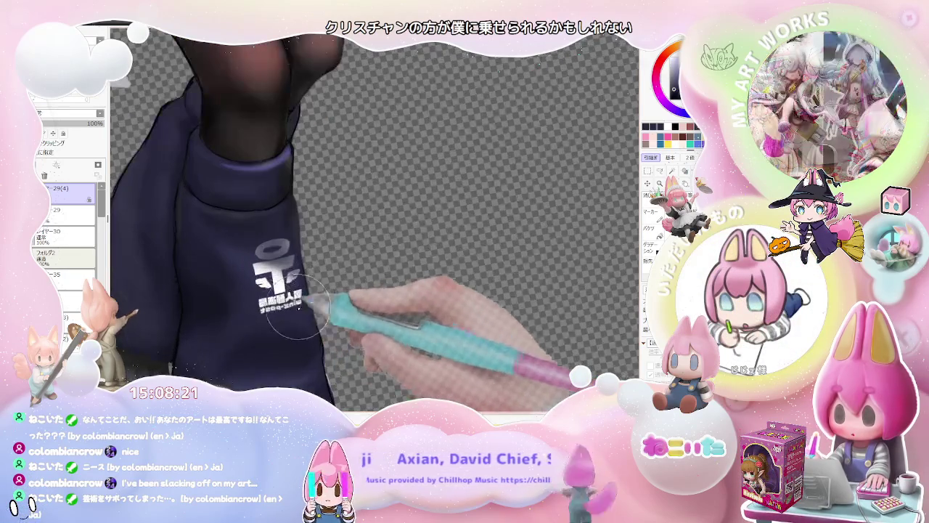
scroll(348, 326, down, 2)
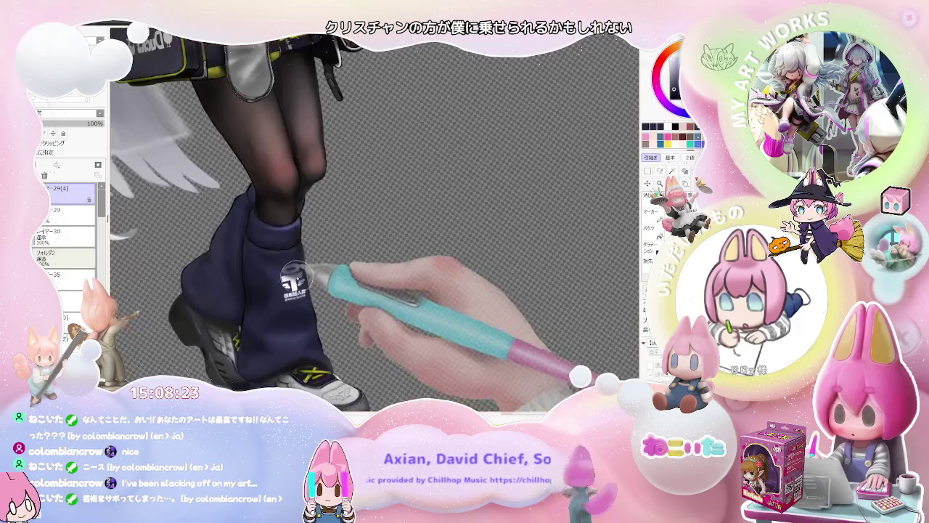
scroll(457, 359, down, 2)
Step: Rotate the canvas sideways to review the figure, then reset it upright
key(Delete)
key(Delete)
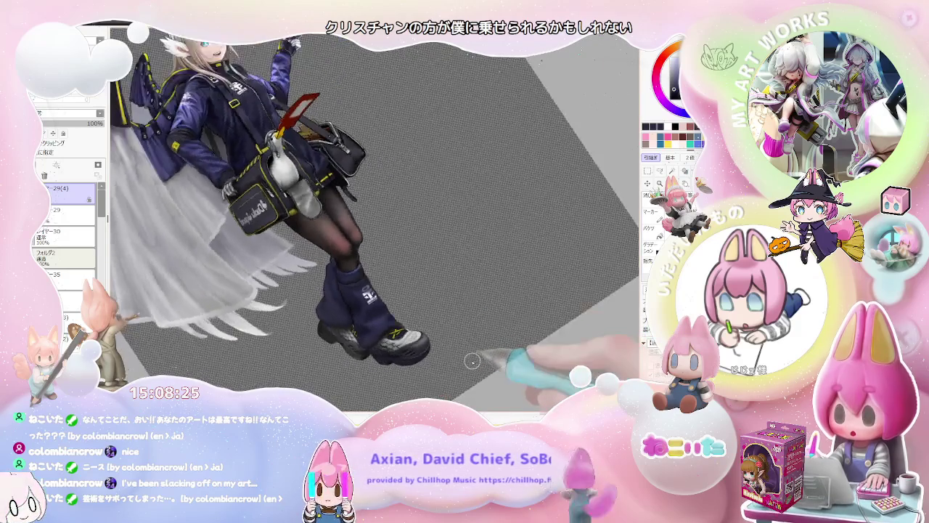
key(Delete)
key(Delete)
key(Delete)
key(Delete)
key(Delete)
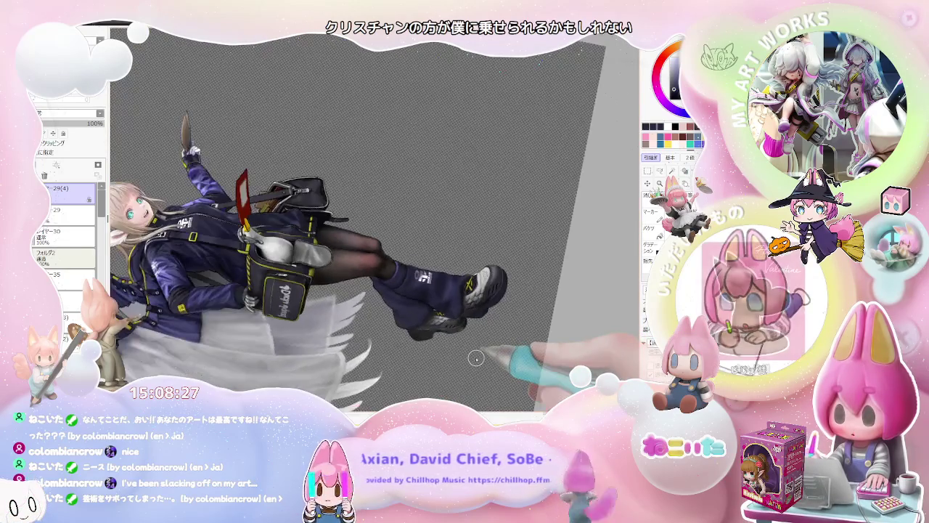
key(Home)
scroll(489, 360, down, 1)
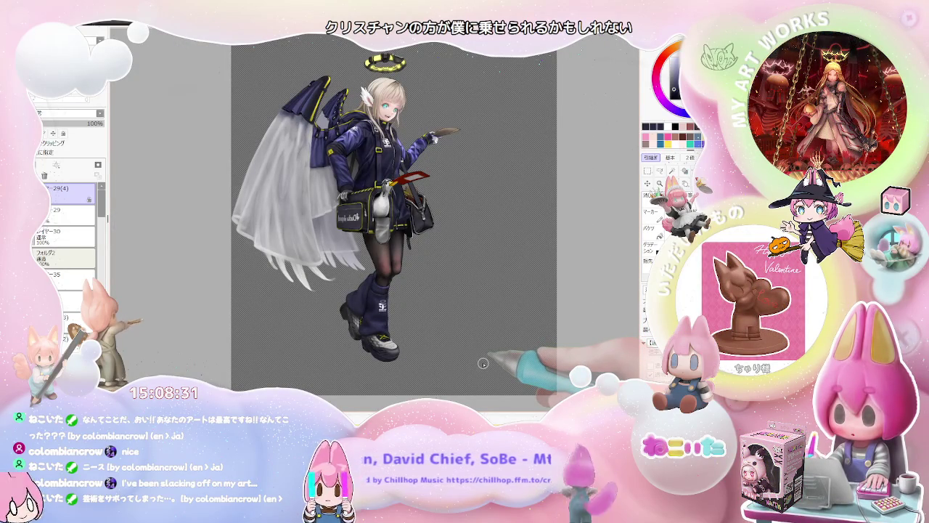
Step: Shade the brown quill in the gloved hand up close, then zoom out and recentre the girl
scroll(460, 142, up, 3)
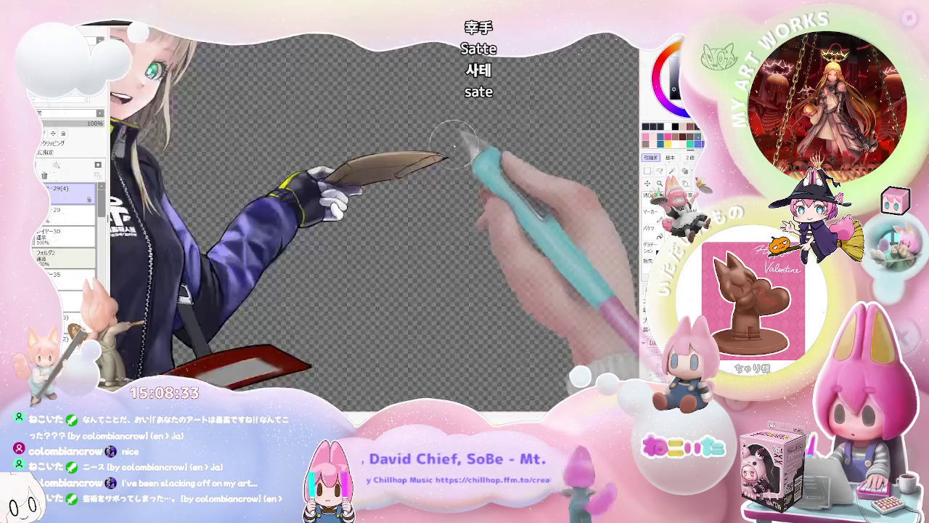
scroll(454, 143, up, 2)
scroll(453, 143, up, 1)
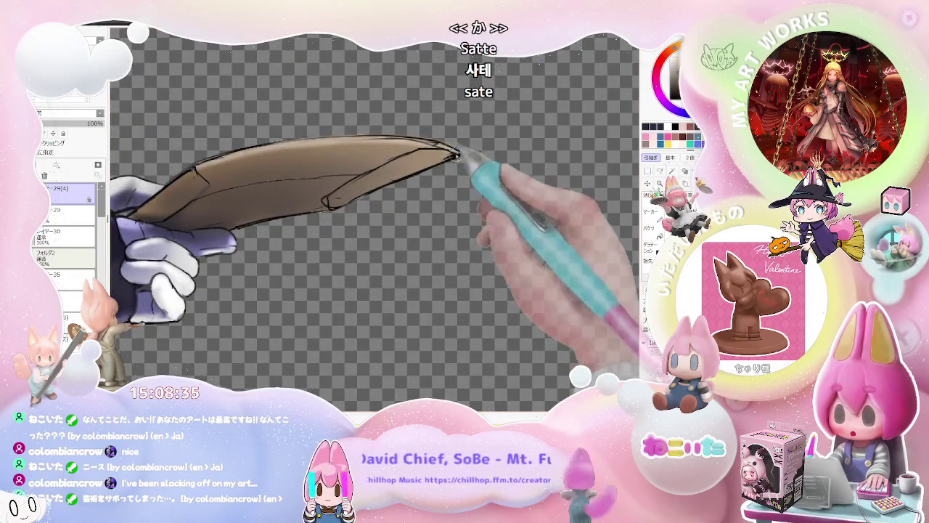
scroll(446, 155, down, 2)
scroll(435, 162, down, 2)
scroll(431, 181, down, 2)
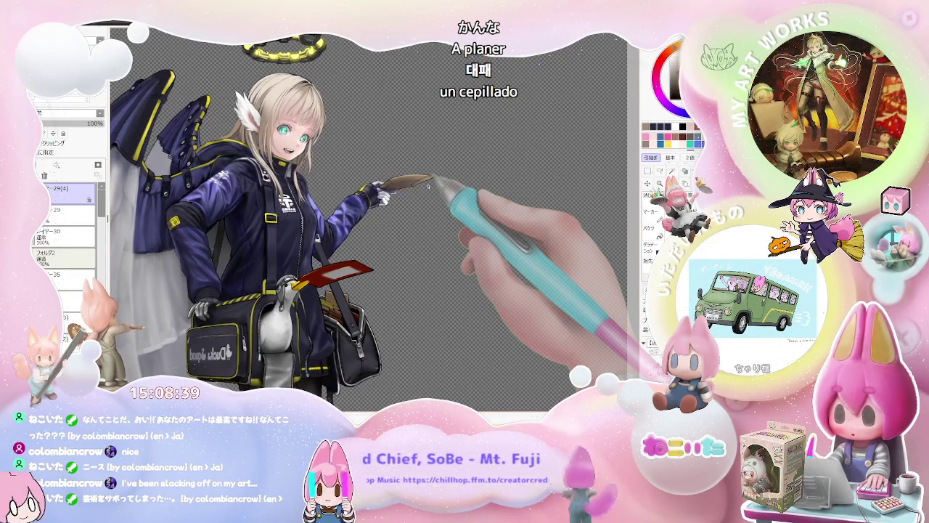
scroll(429, 186, down, 1)
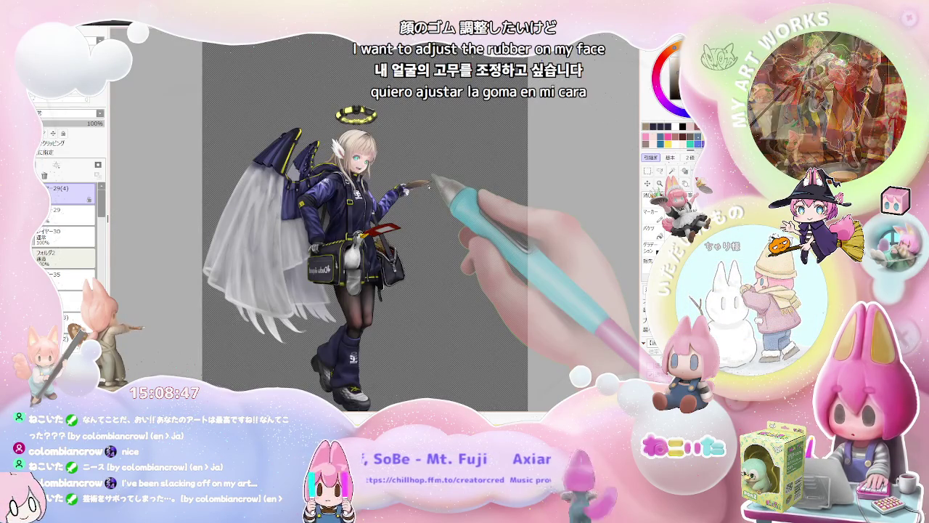
scroll(429, 187, up, 2)
drag(428, 217, 383, 133)
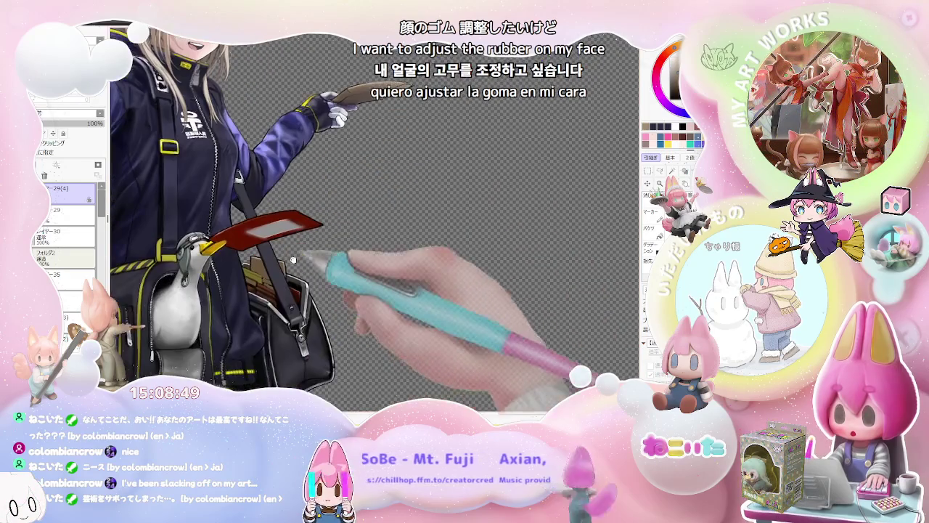
Step: Zoom in on the penguin's beak and red card, checking the whole character between passes
scroll(186, 256, up, 2)
scroll(186, 256, up, 2)
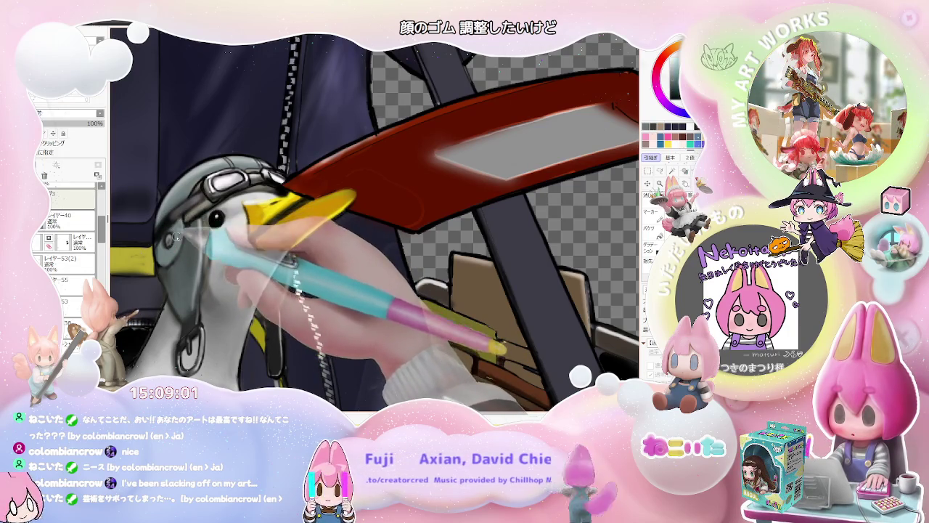
key(ctrl+minus)
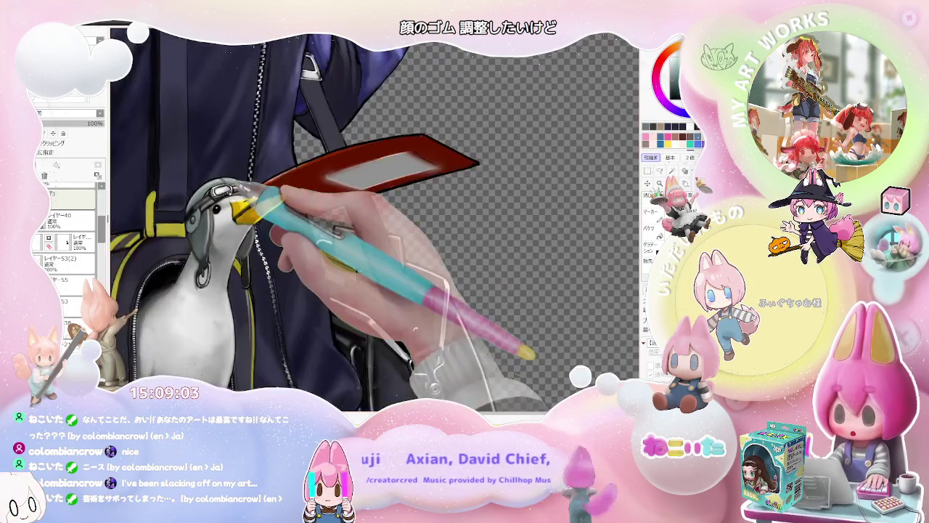
key(ctrl+minus)
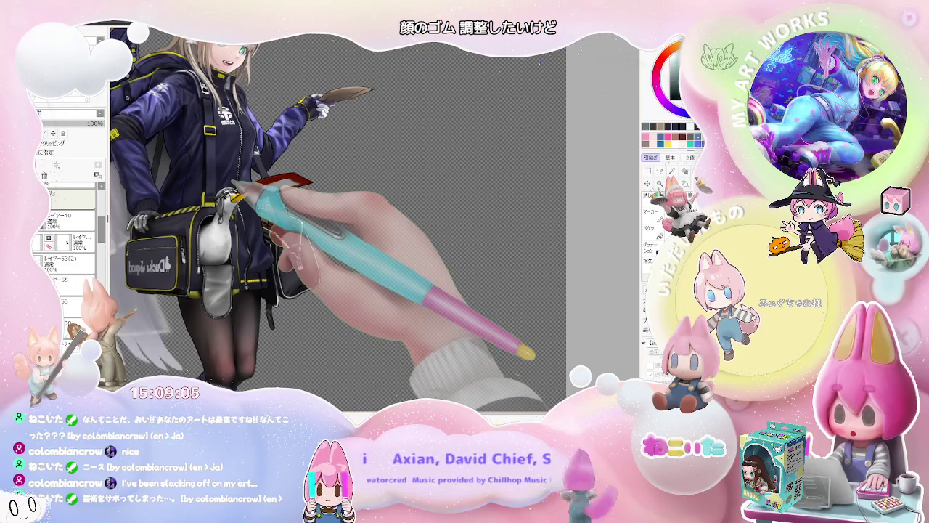
key(ctrl+plus)
key(ctrl+plus)
key(ctrl+plus)
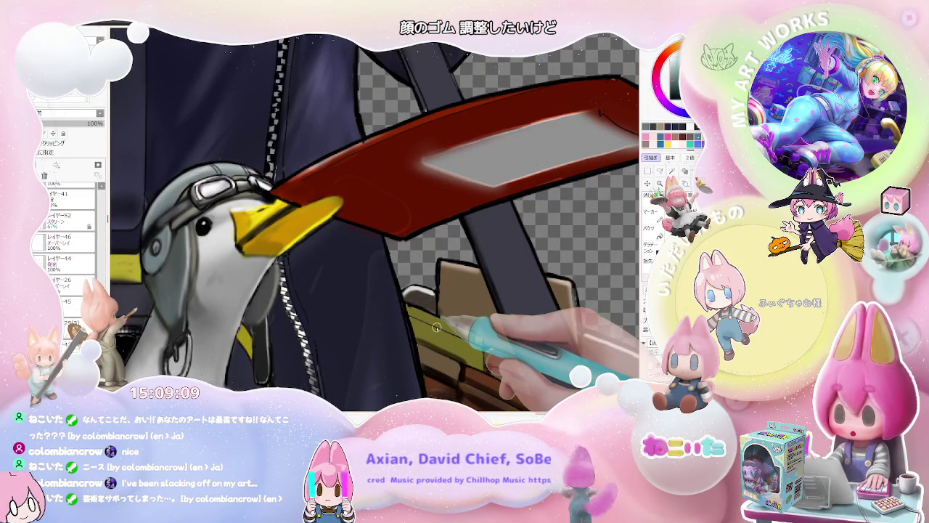
key(ctrl+minus)
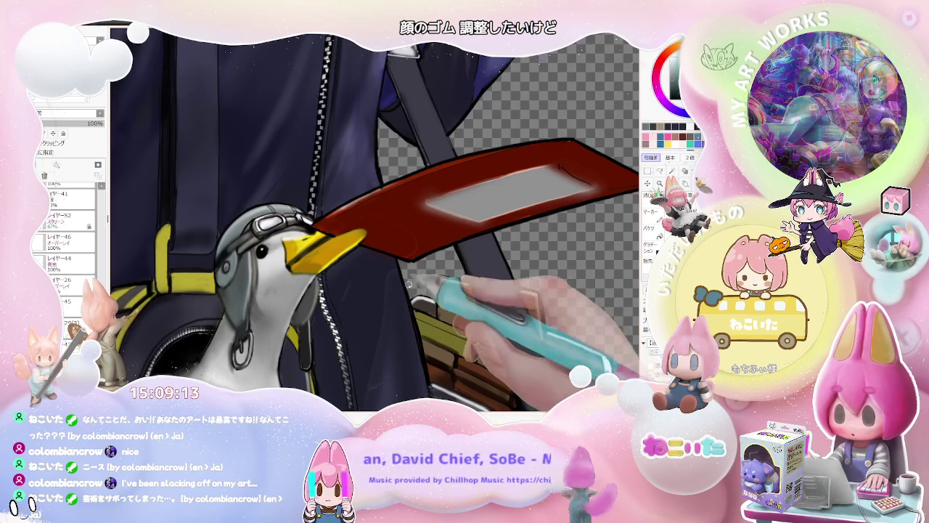
key(ctrl+plus)
key(ctrl+plus)
key(ctrl+plus)
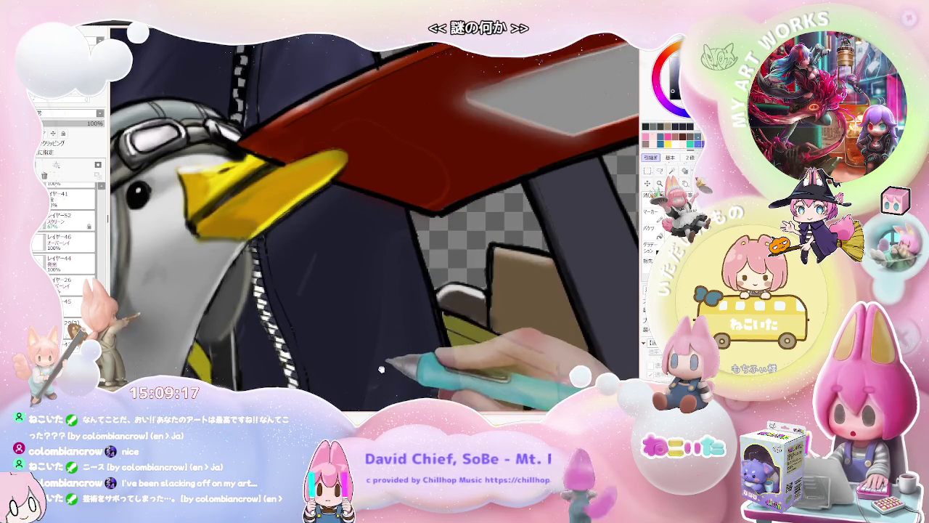
key(ctrl+plus)
key(ctrl+minus)
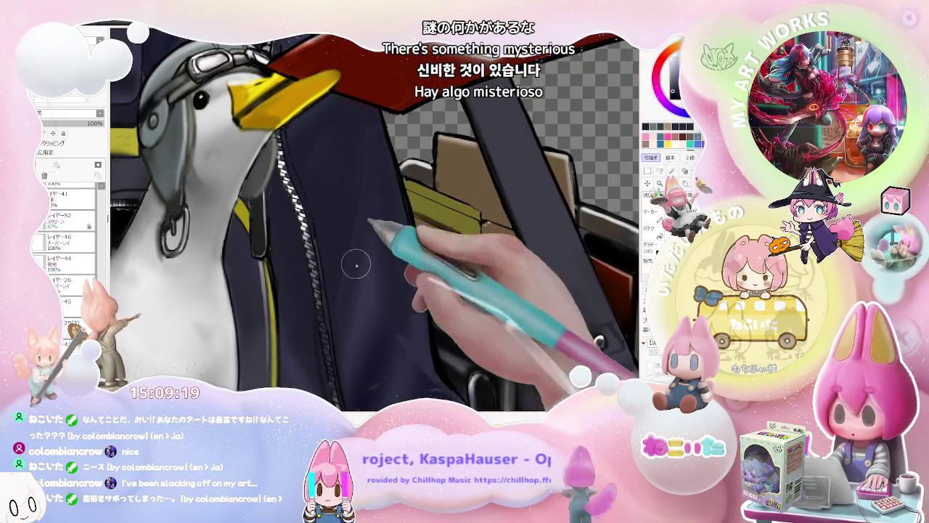
key(ctrl+minus)
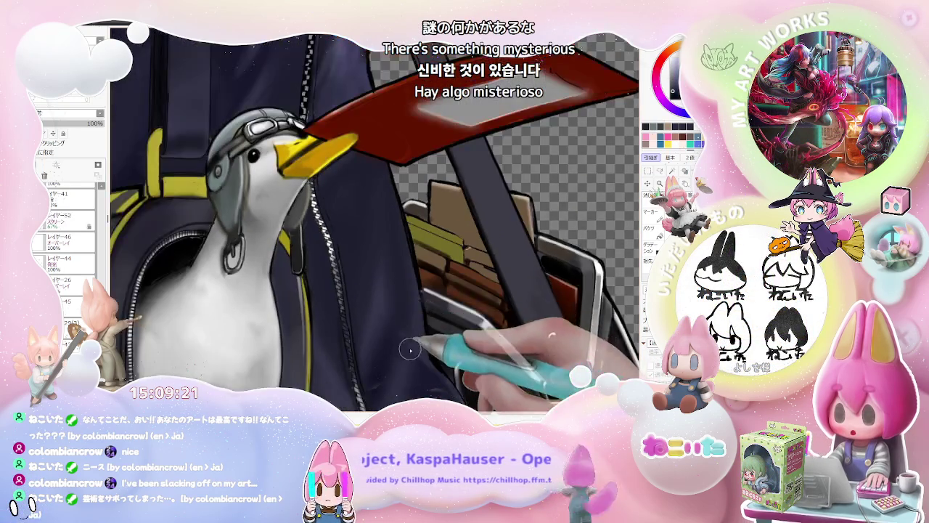
key(ctrl+minus)
key(ctrl+plus)
key(ctrl+plus)
key(ctrl+plus)
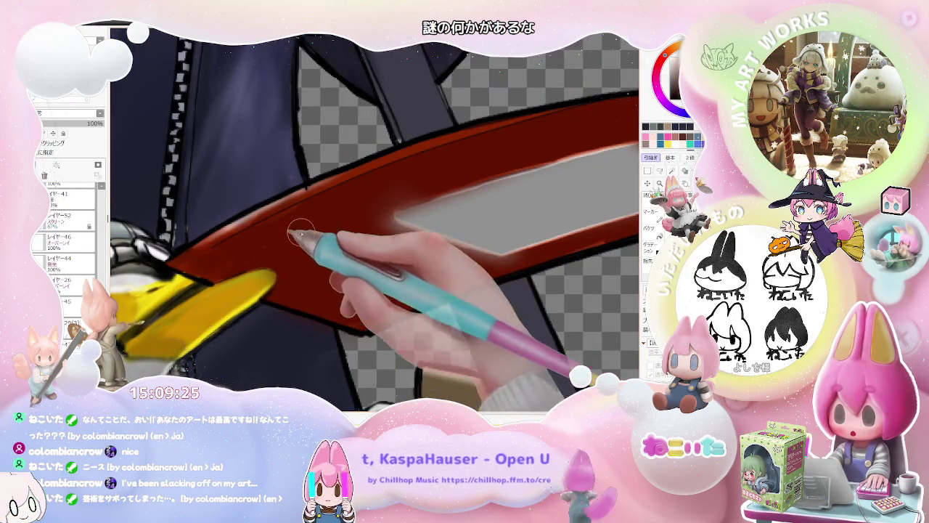
Step: Rotate the view so the red card runs vertically and darken its red edges
key(Delete)
key(Delete)
key(Delete)
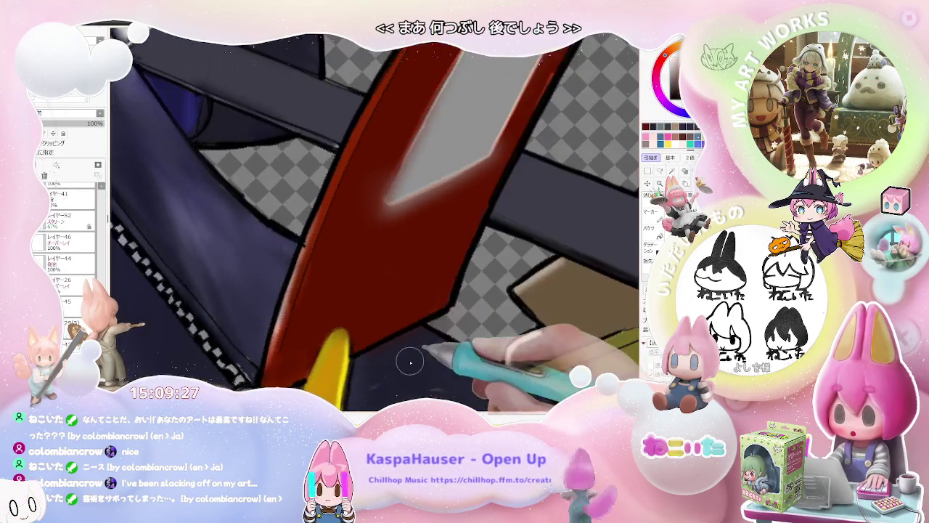
key(Delete)
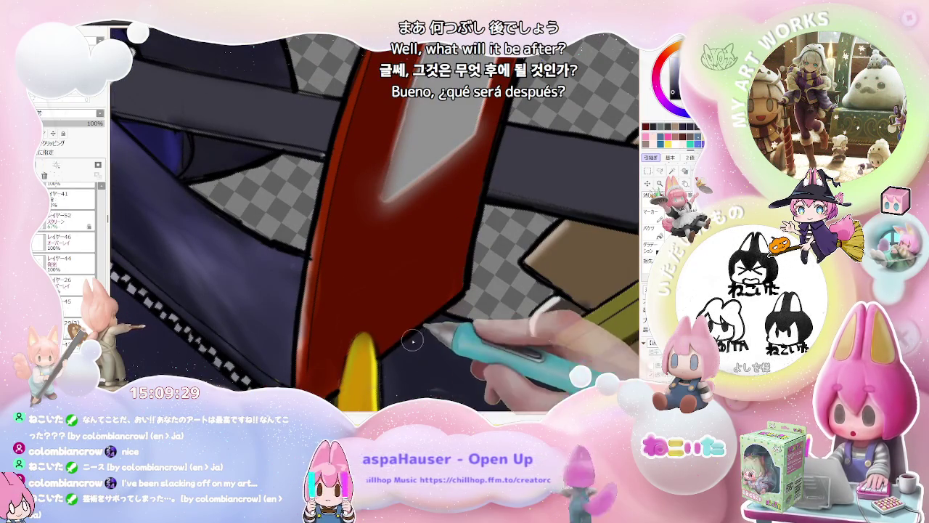
key(minus)
key(minus)
key(End)
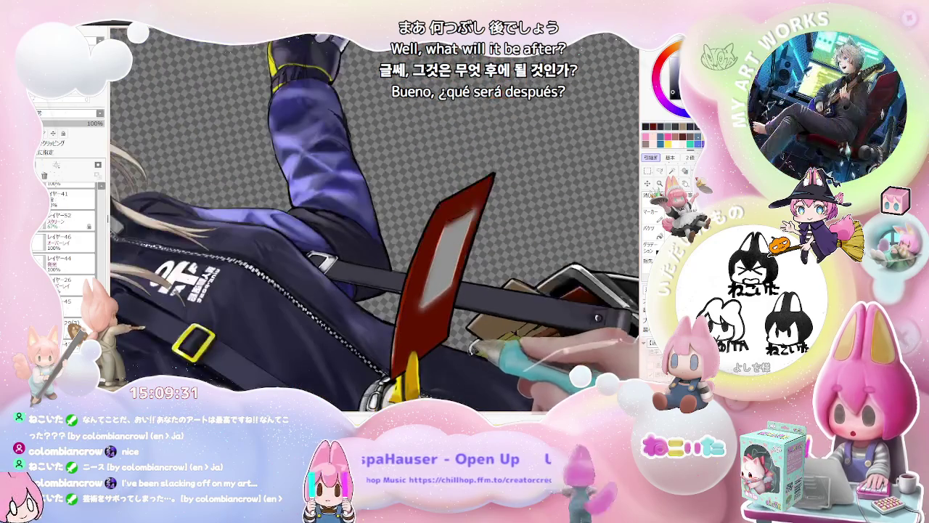
key(End)
key(End)
key(plus)
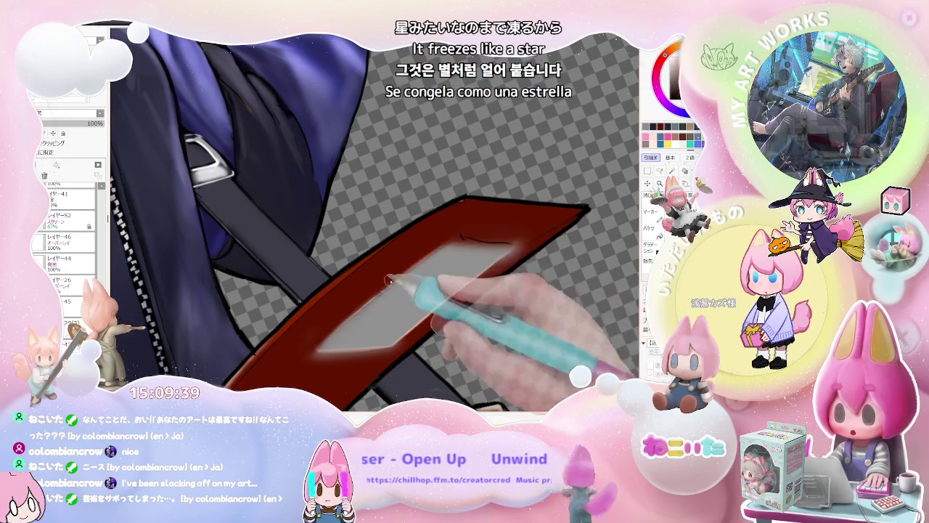
Step: Return the view upright, soften the card's grey-white centre, and zoom out
key(minus)
key(Delete)
key(Delete)
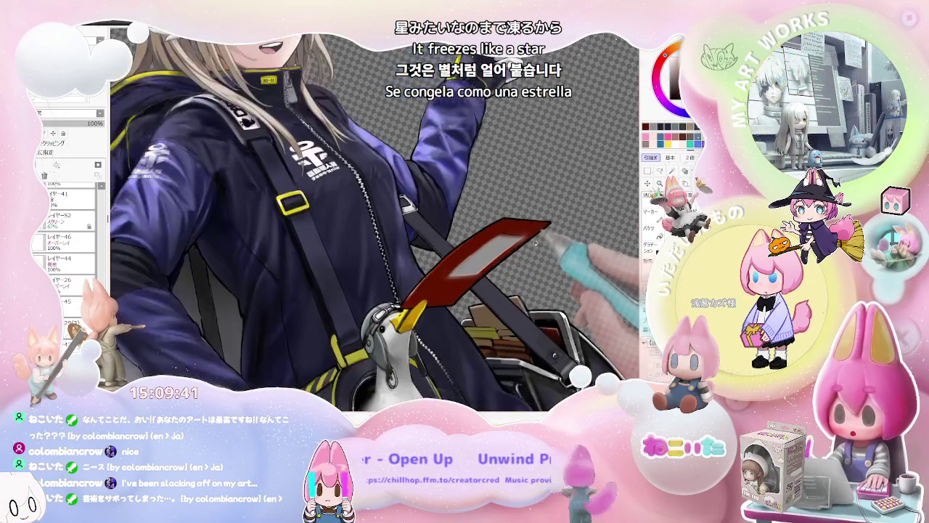
key(minus)
key(plus)
key(plus)
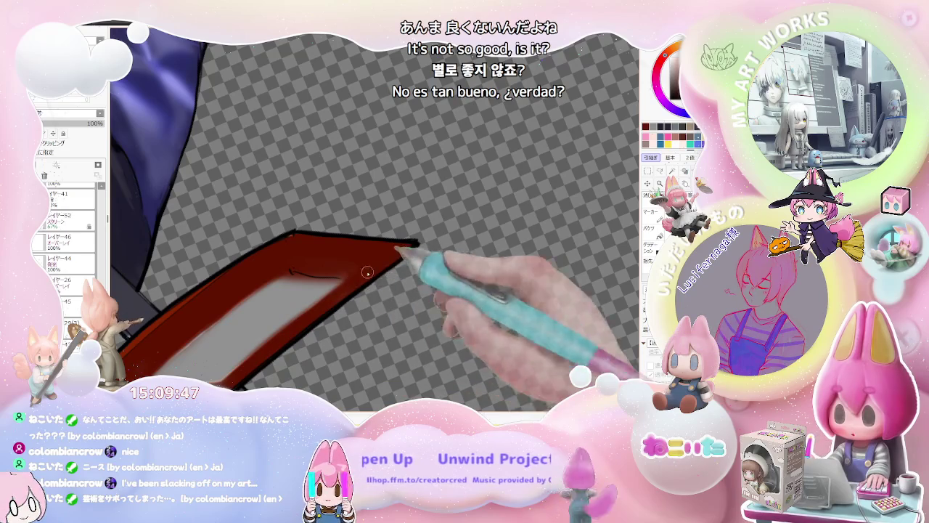
scroll(367, 272, down, 3)
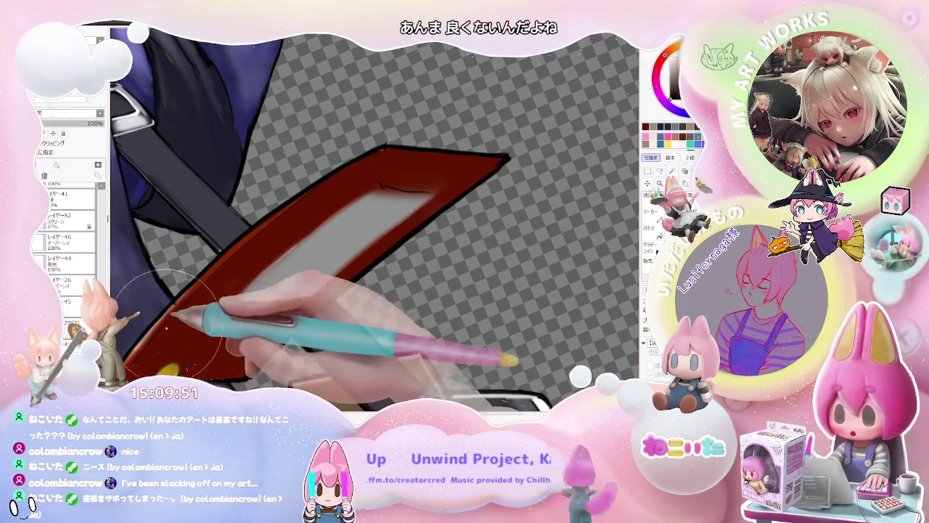
scroll(344, 289, down, 2)
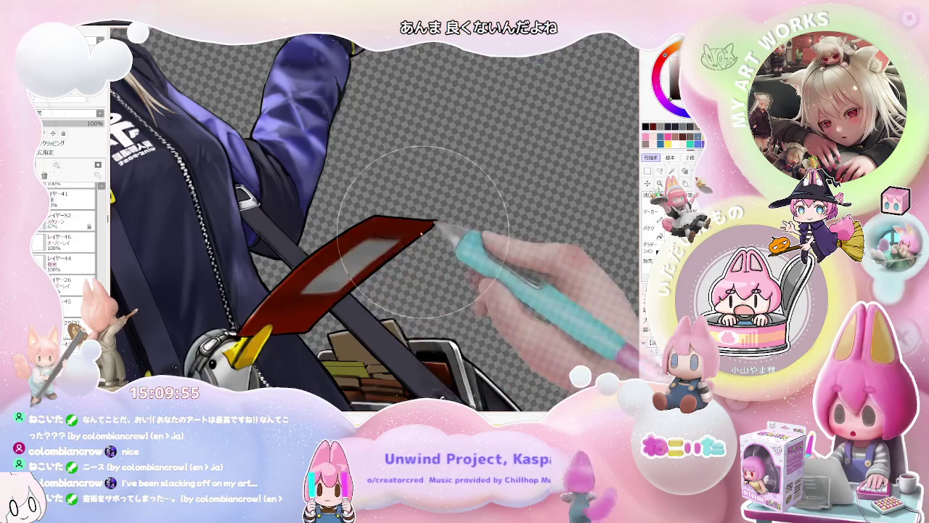
key(minus)
key(minus)
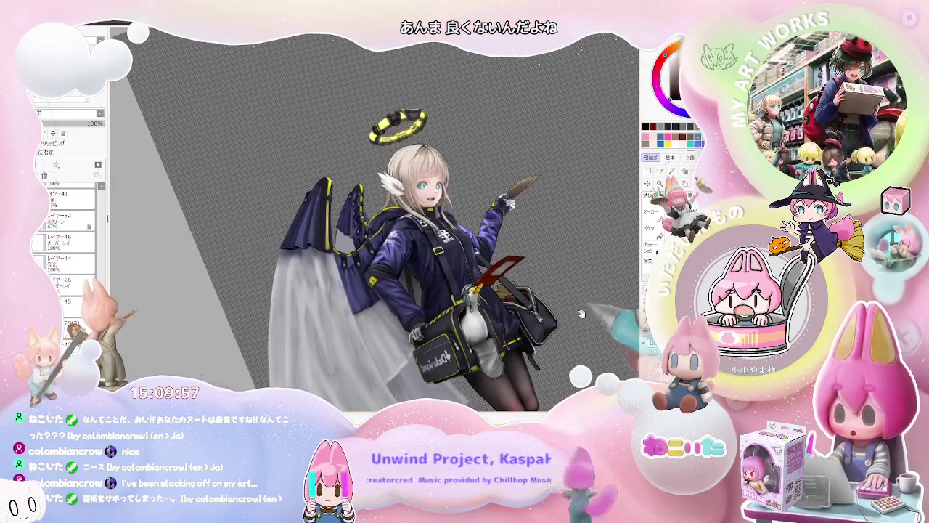
drag(584, 307, 474, 328)
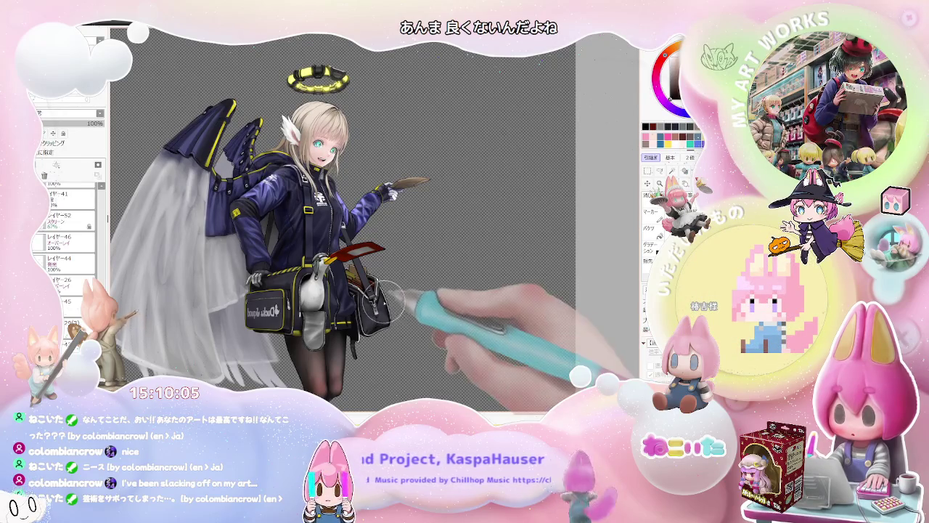
scroll(450, 363, up, 3)
scroll(426, 281, up, 3)
scroll(415, 270, up, 2)
key(bracketleft)
key(bracketleft)
key(bracketleft)
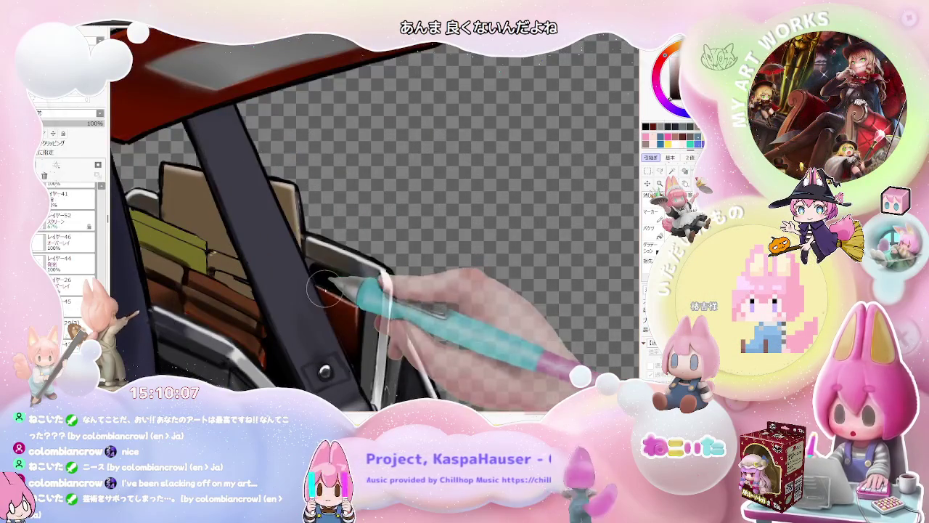
scroll(305, 326, down, 2)
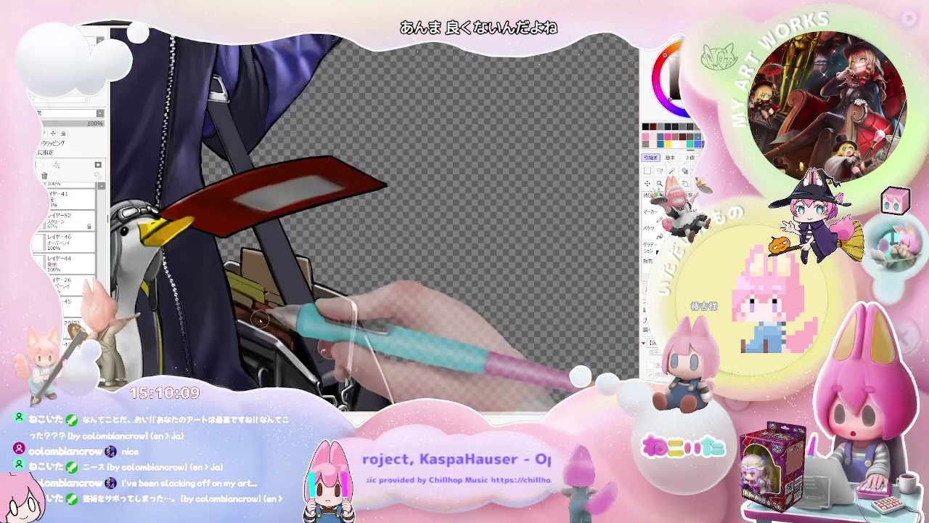
mouse_move(225, 304)
mouse_down()
mouse_move(218, 306)
mouse_move(245, 322)
mouse_up()
scroll(290, 341, down, 2)
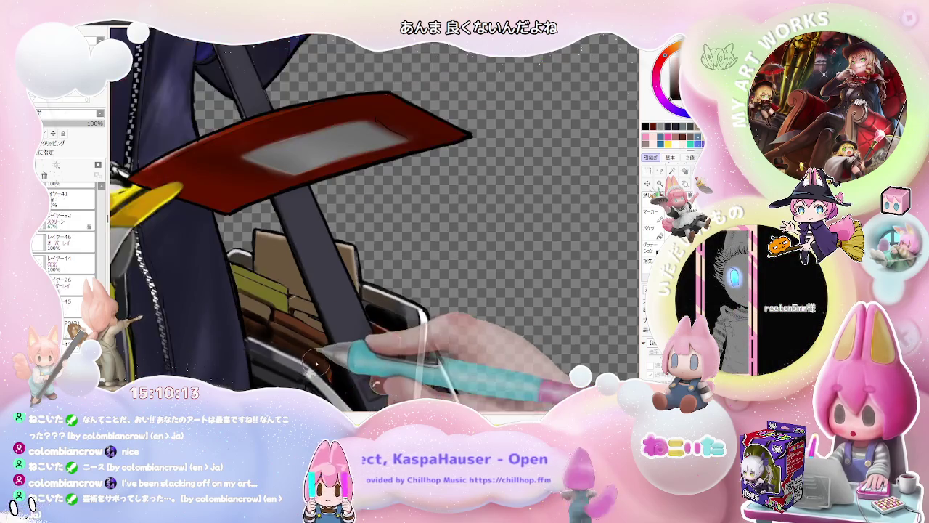
scroll(335, 387, down, 3)
scroll(355, 374, down, 2)
scroll(385, 370, down, 2)
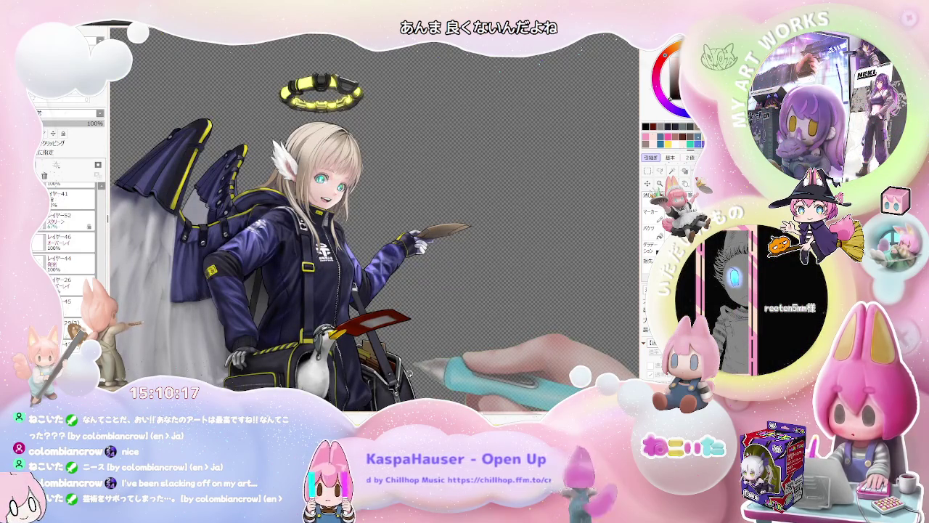
scroll(414, 373, up, 1)
scroll(362, 327, up, 2)
scroll(327, 305, up, 2)
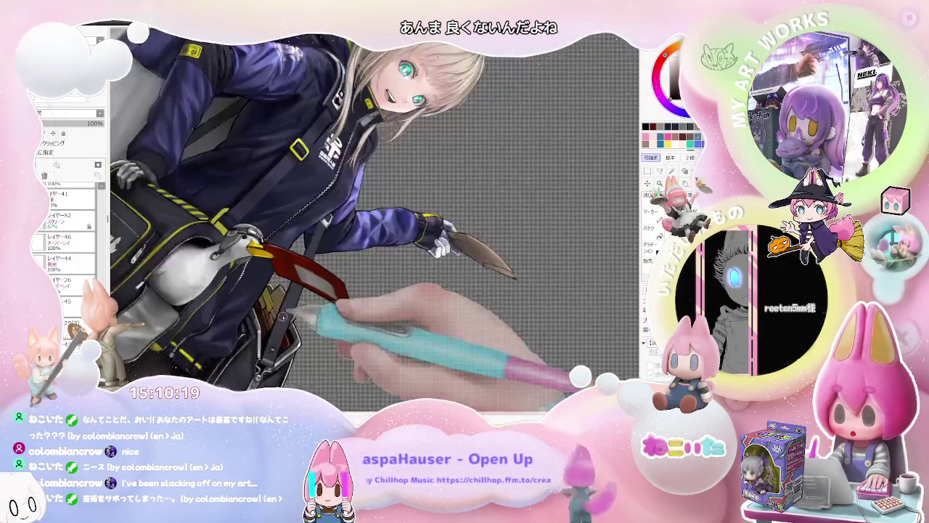
scroll(286, 279, up, 2)
scroll(280, 285, up, 2)
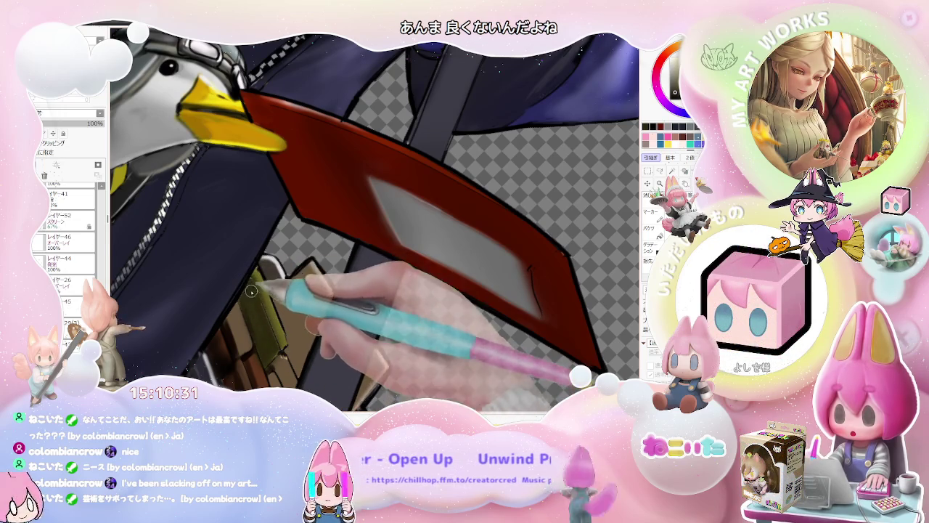
scroll(250, 291, down, 2)
scroll(276, 294, down, 2)
scroll(305, 297, down, 2)
scroll(363, 305, down, 2)
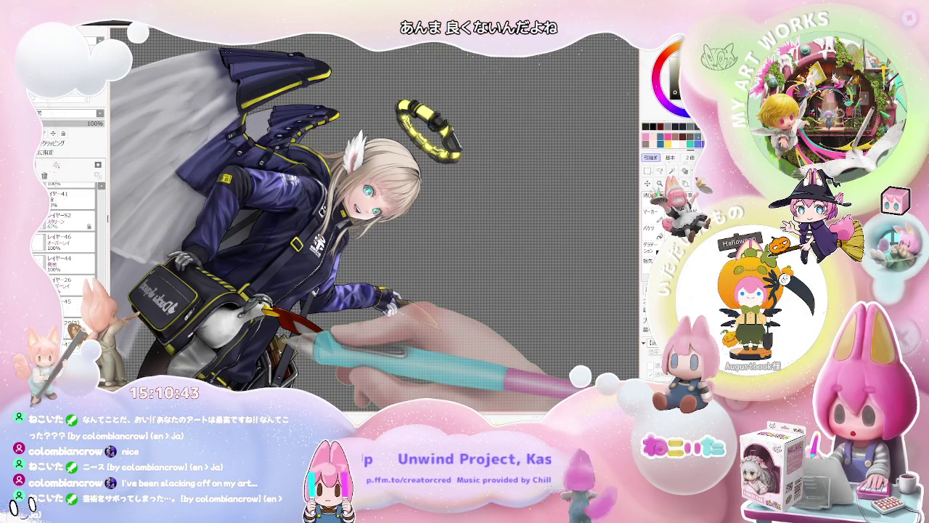
Step: Zoom in on the red tag and bag area and shrink the brush for detail work
scroll(267, 320, up, 3)
scroll(264, 323, up, 3)
scroll(262, 327, up, 3)
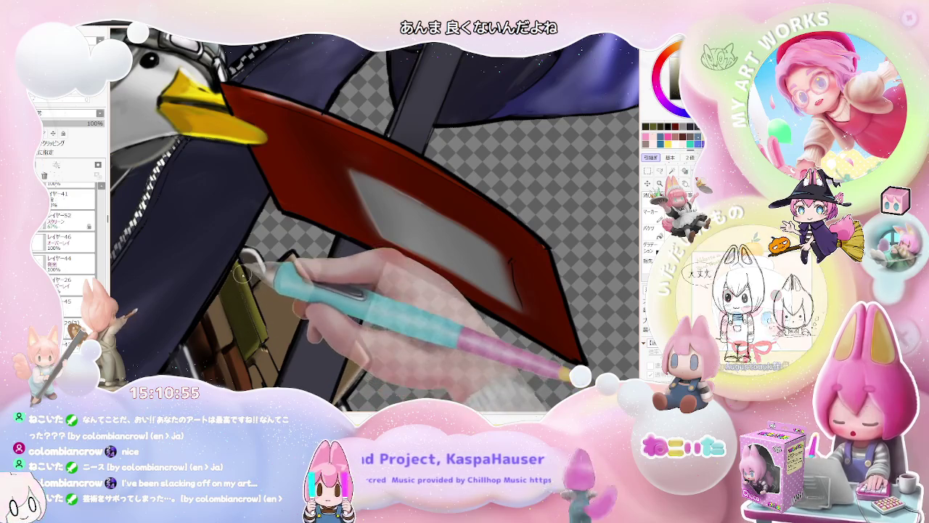
scroll(246, 304, down, 3)
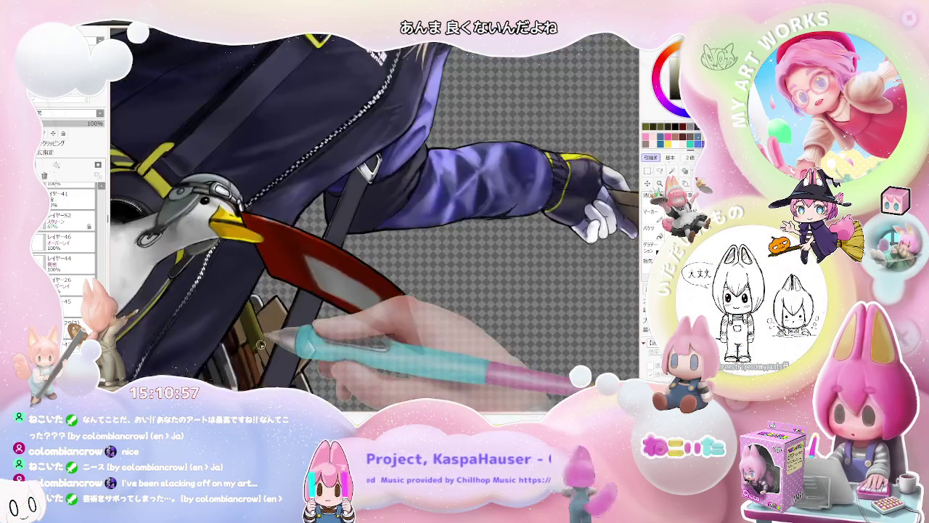
scroll(257, 341, down, 2)
scroll(267, 335, down, 2)
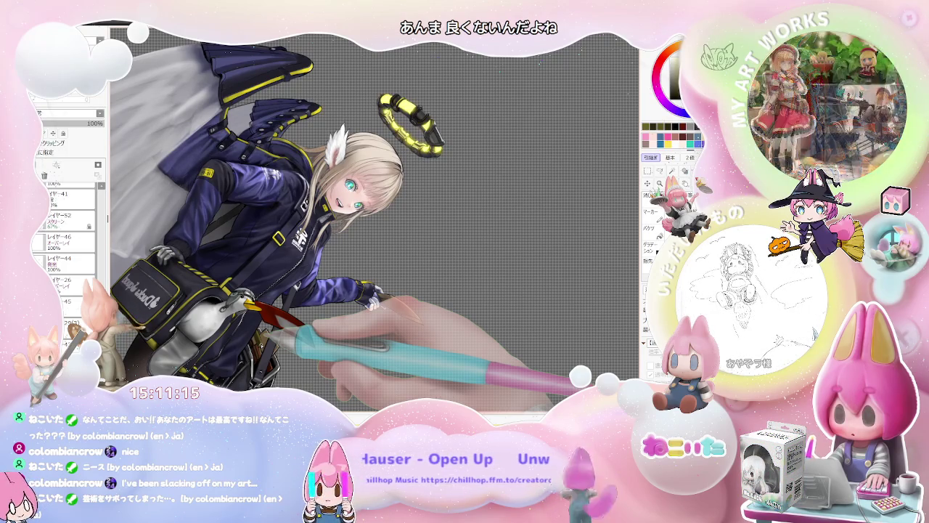
key(ctrl+plus)
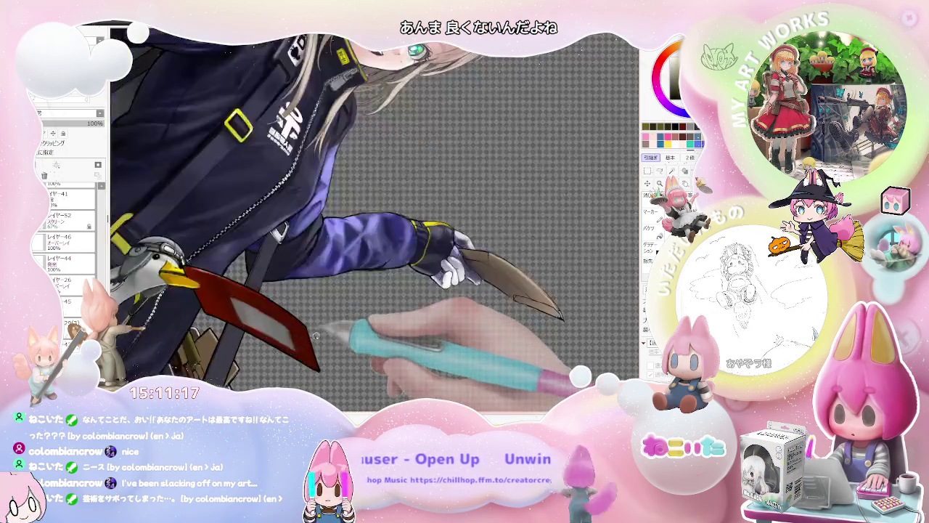
key(ctrl+plus)
key(ctrl+plus)
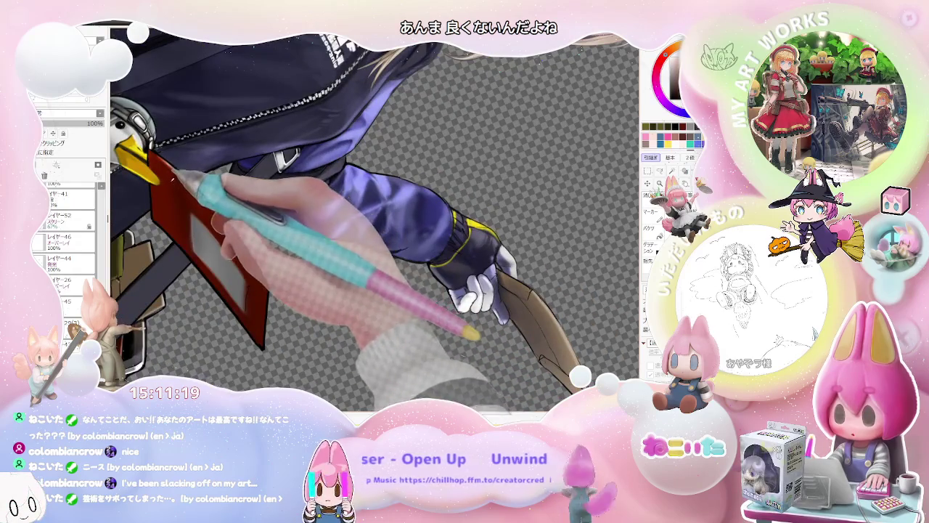
scroll(265, 293, up, 1)
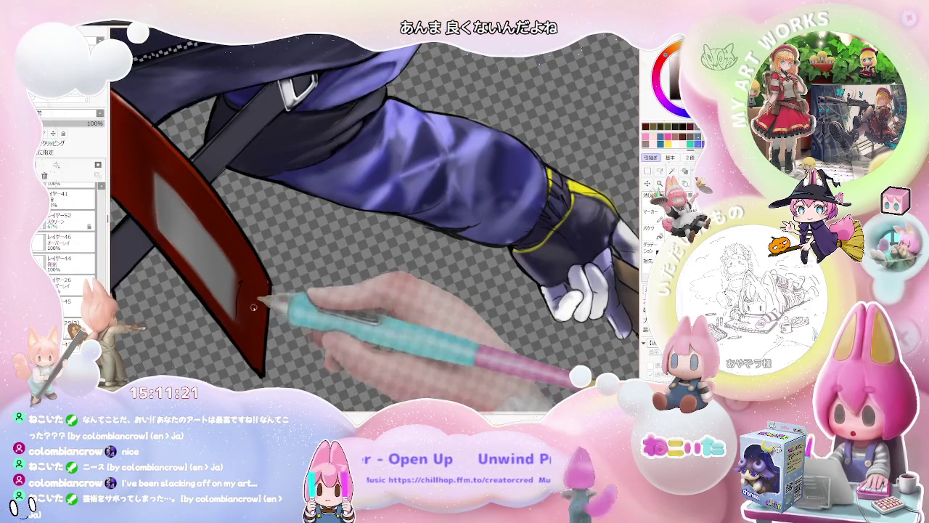
scroll(265, 293, up, 2)
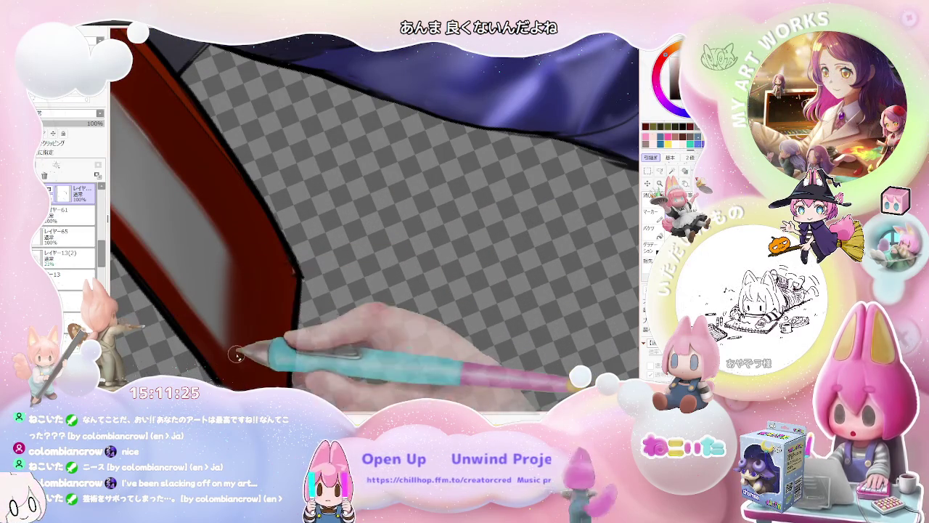
scroll(236, 355, down, 1)
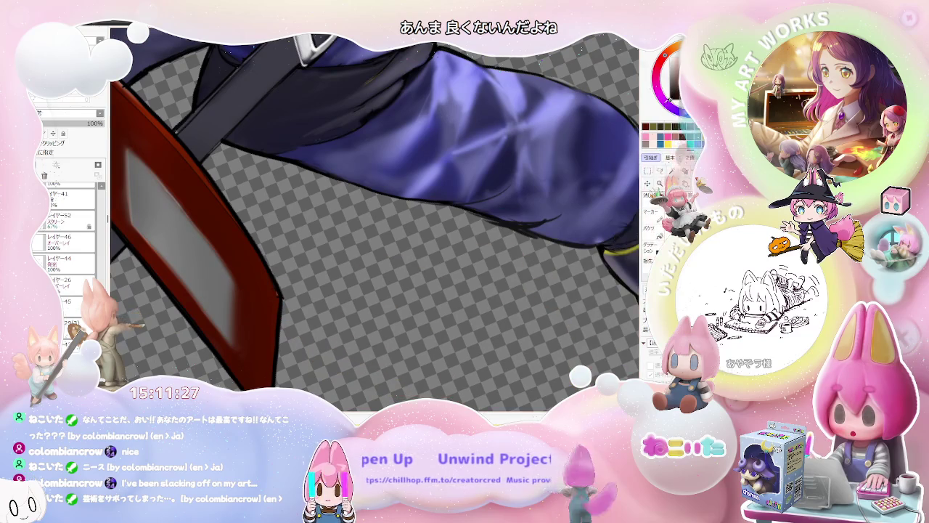
key(bracketleft)
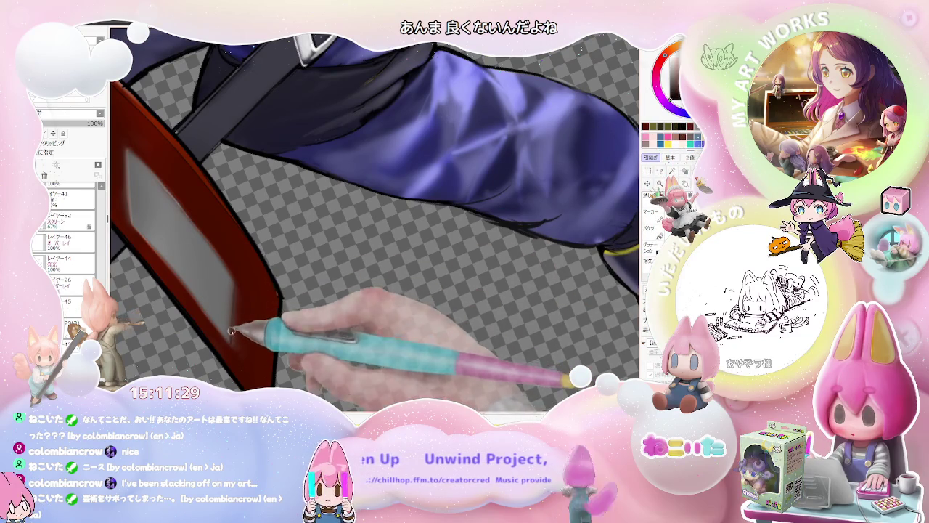
mouse_move(244, 276)
mouse_down()
mouse_move(225, 353)
mouse_move(204, 233)
mouse_move(225, 264)
mouse_move(341, 312)
mouse_move(428, 267)
mouse_up()
Step: Blend soft, lighter grey strokes across the tag's grey inner panel, including its left side
mouse_move(347, 169)
mouse_down()
mouse_move(259, 190)
mouse_move(364, 167)
mouse_up()
mouse_move(445, 135)
mouse_down()
mouse_move(310, 196)
mouse_move(249, 193)
mouse_move(421, 155)
mouse_up()
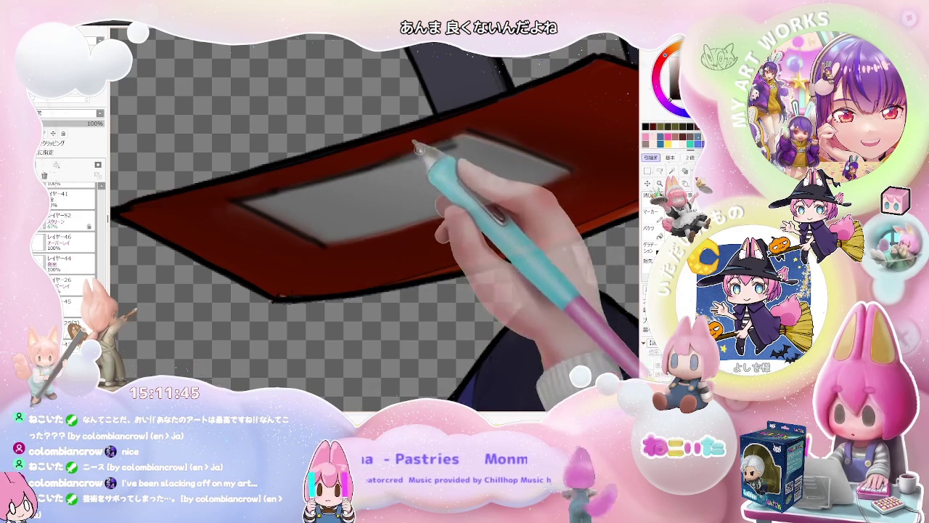
scroll(415, 148, down, 1)
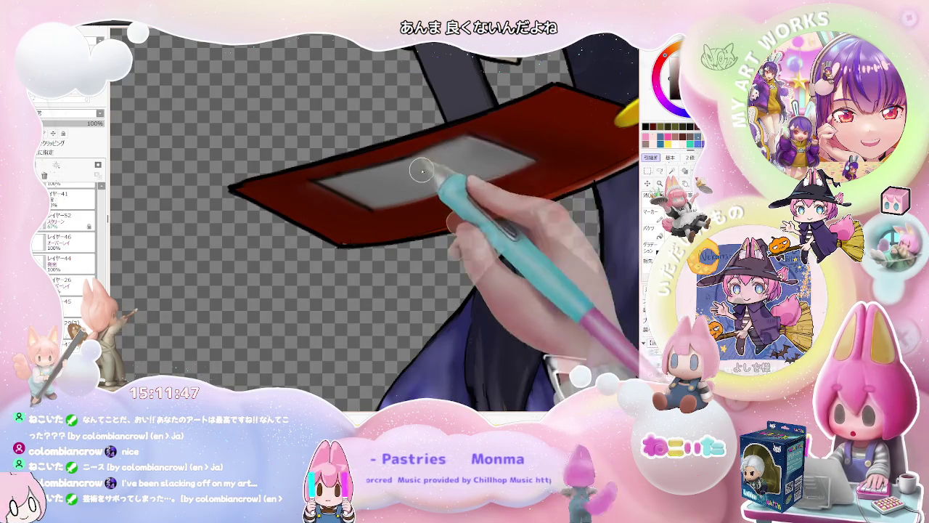
scroll(421, 171, down, 2)
scroll(377, 233, down, 1)
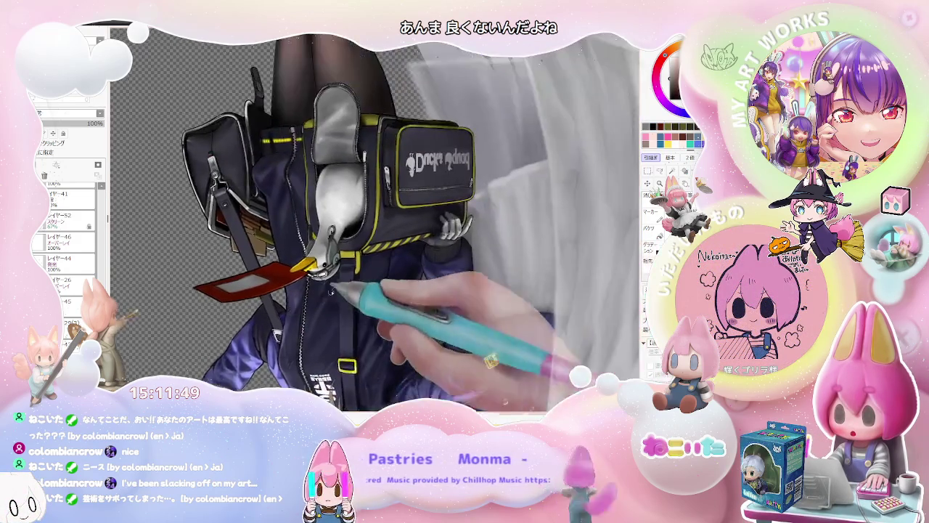
scroll(330, 291, up, 1)
scroll(330, 287, up, 1)
scroll(330, 283, up, 1)
scroll(328, 275, up, 1)
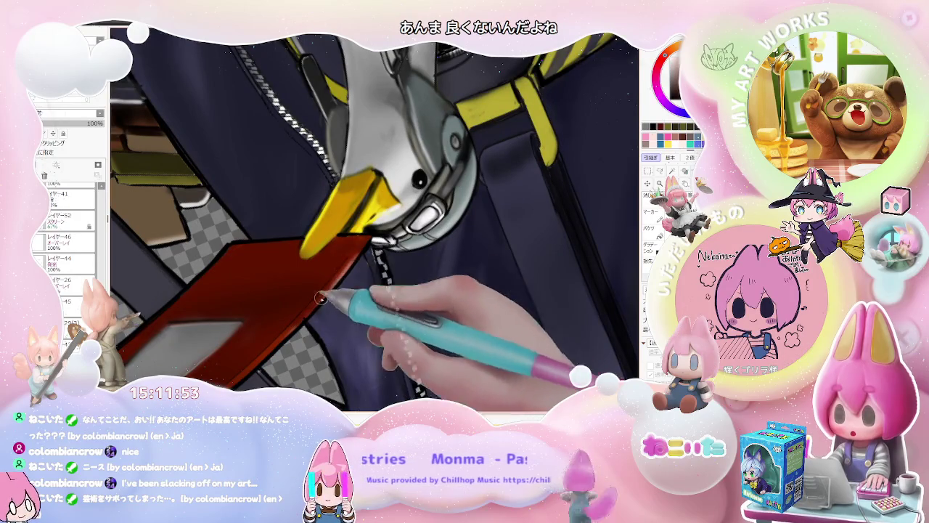
scroll(315, 294, down, 1)
scroll(319, 298, down, 2)
scroll(341, 283, down, 2)
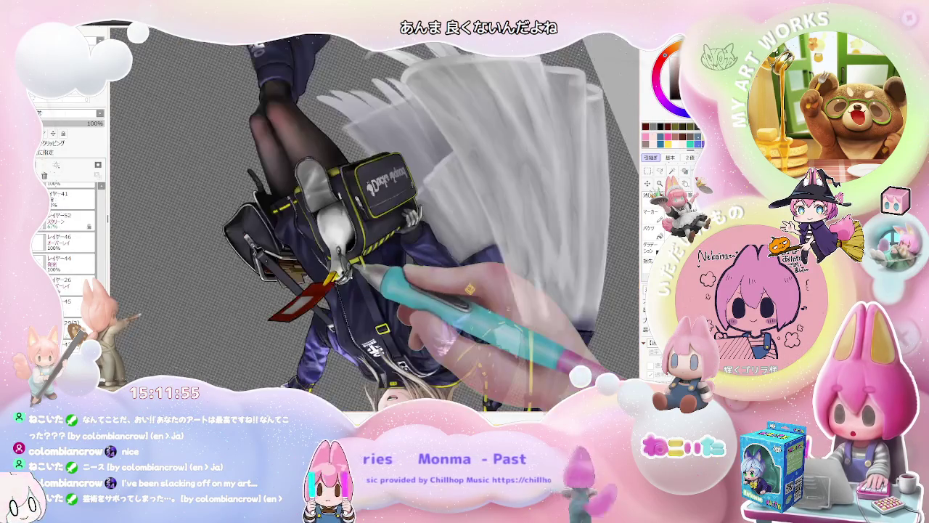
scroll(350, 272, down, 1)
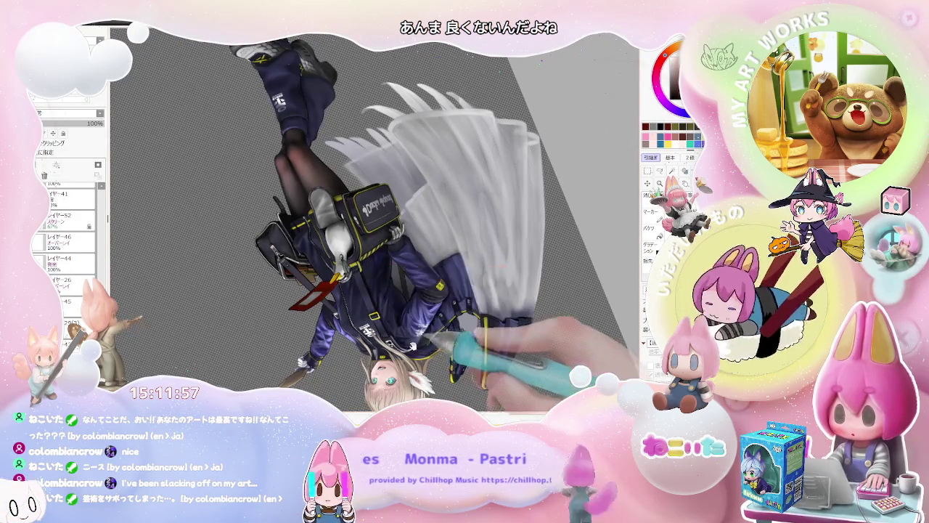
Step: Frame the upside-down quill blade close up and size the brush for shading
drag(436, 336, 463, 263)
scroll(320, 291, up, 2)
scroll(269, 304, up, 3)
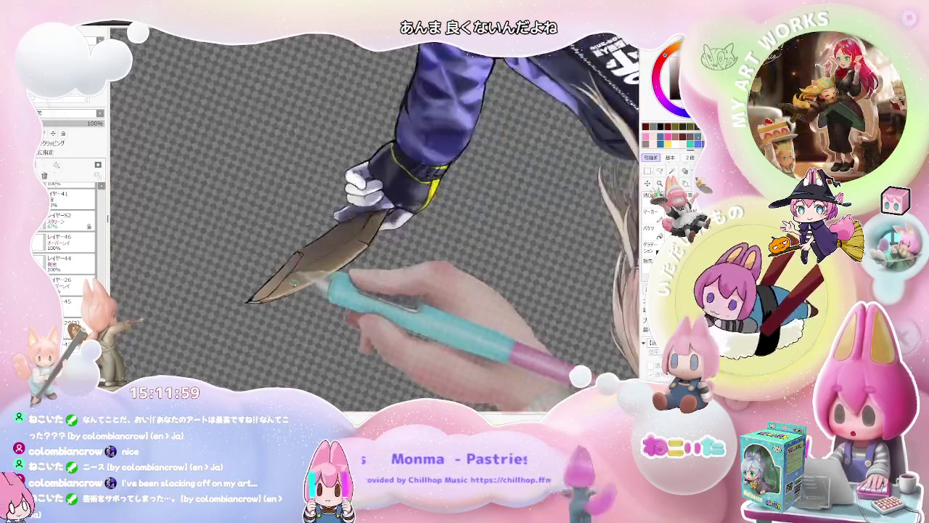
scroll(278, 289, up, 1)
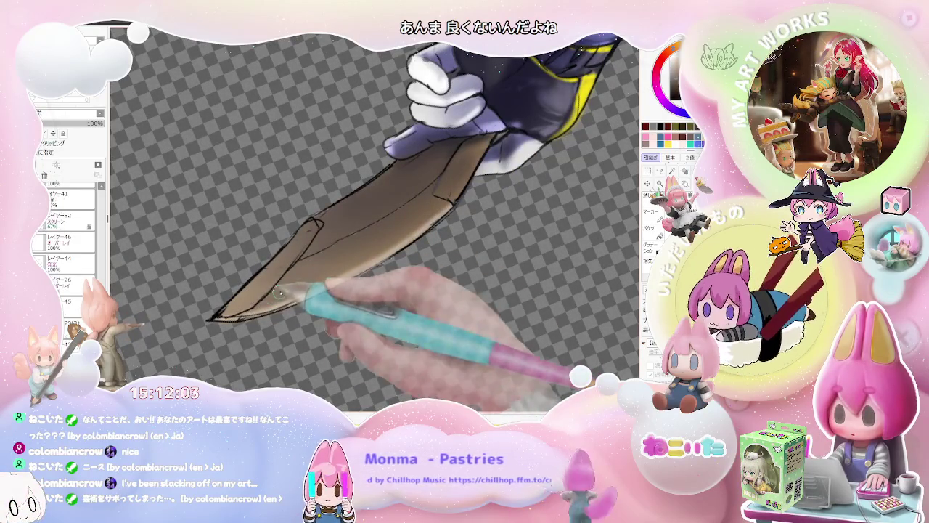
scroll(329, 224, up, 1)
scroll(320, 224, up, 1)
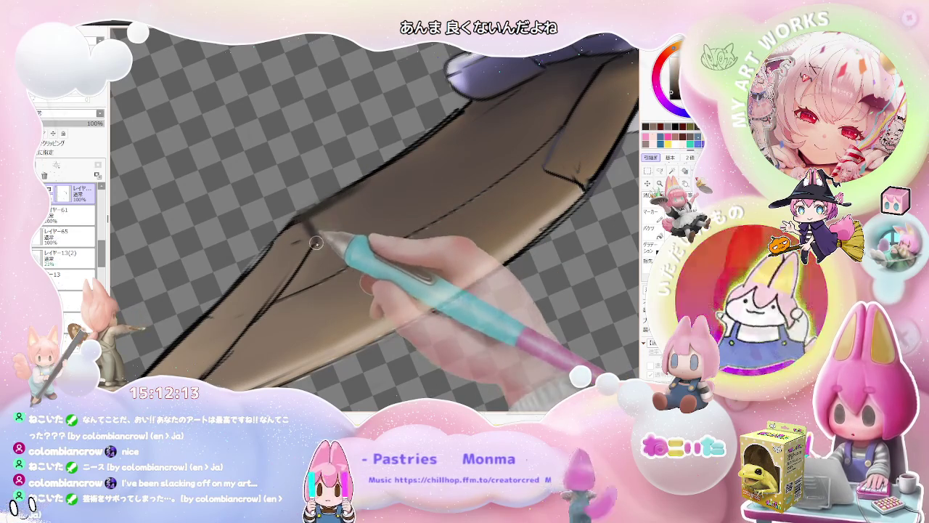
key(ctrl+z)
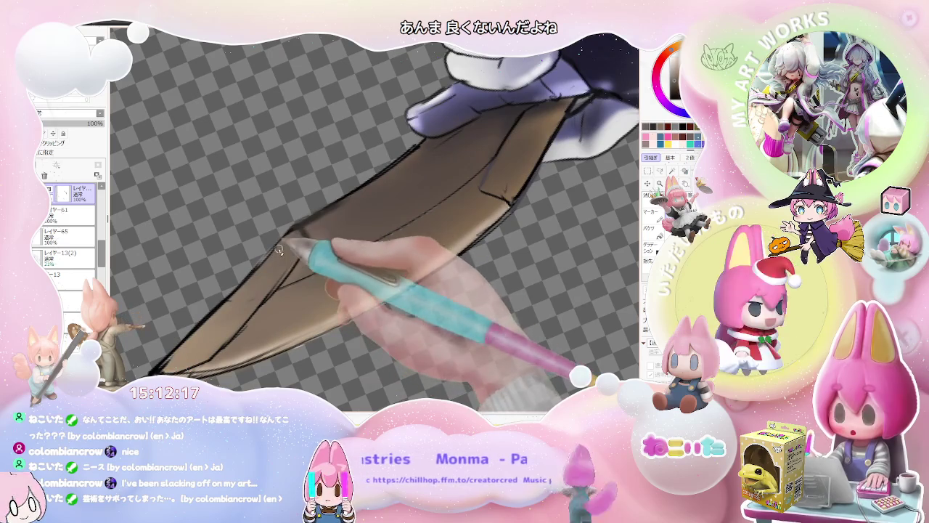
drag(290, 251, 272, 262)
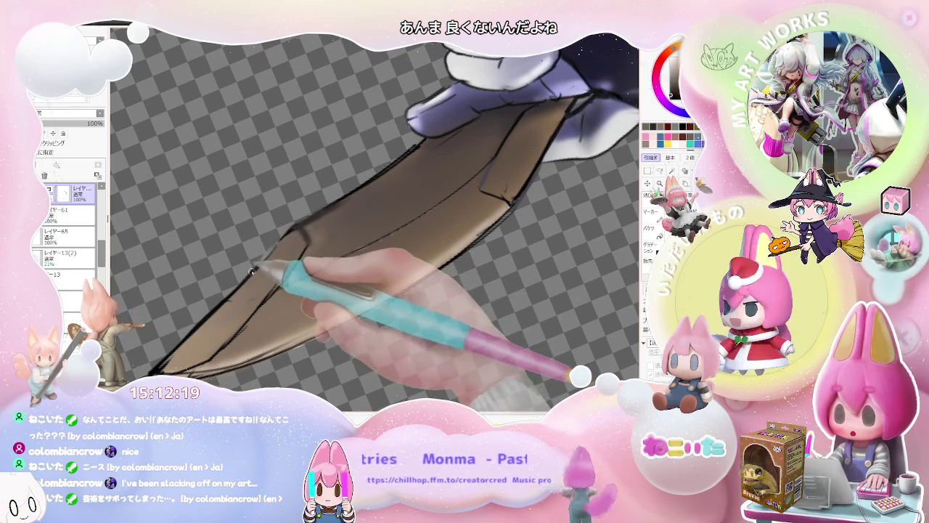
mouse_move(312, 218)
mouse_down()
mouse_move(276, 280)
mouse_move(243, 296)
mouse_up()
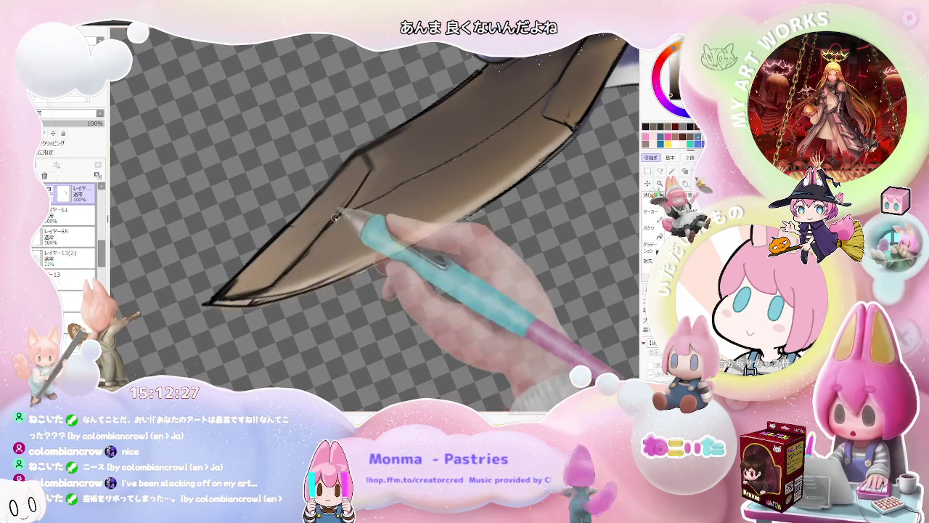
drag(309, 251, 375, 168)
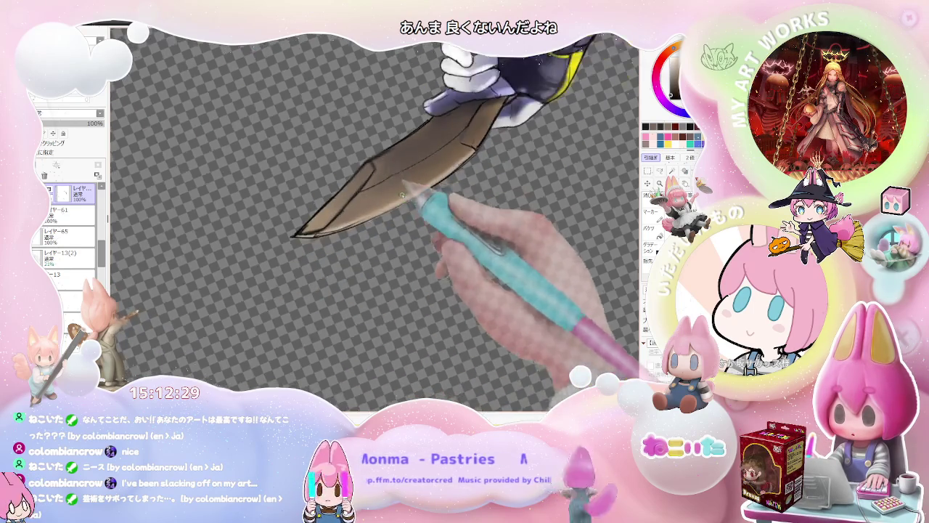
scroll(375, 167, down, 4)
scroll(415, 290, down, 2)
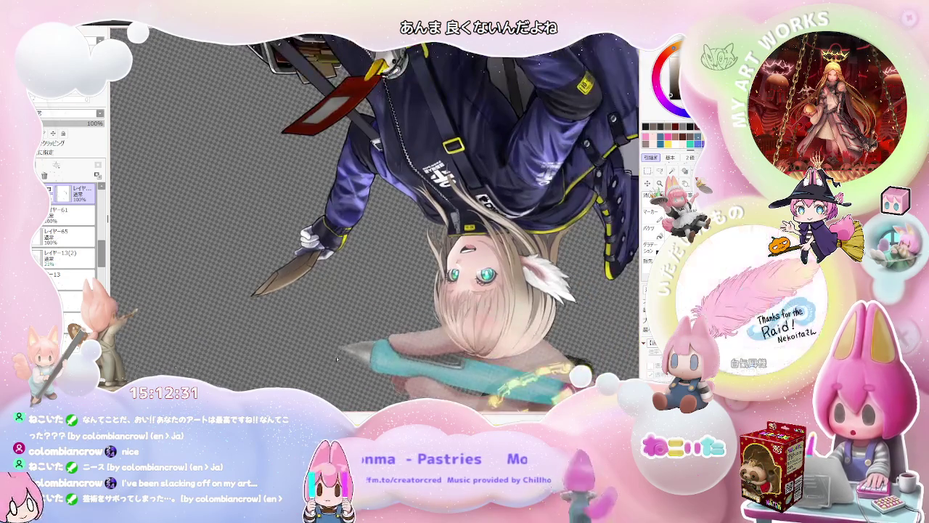
Step: Rotate the canvas upright and unmirror it so the jacket text reads correctly
key(Delete)
key(Delete)
key(Delete)
key(Delete)
key(Delete)
scroll(412, 279, up, 3)
scroll(410, 281, up, 2)
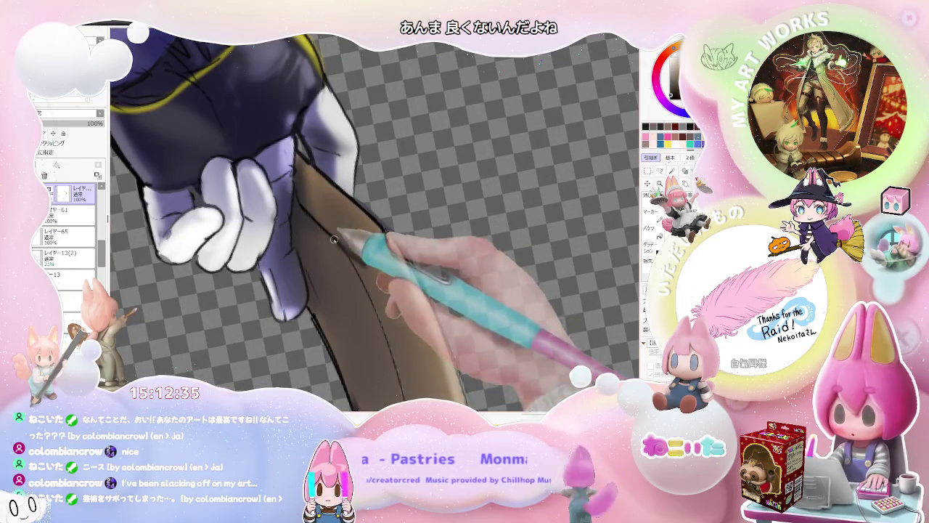
key(Delete)
scroll(330, 238, down, 1)
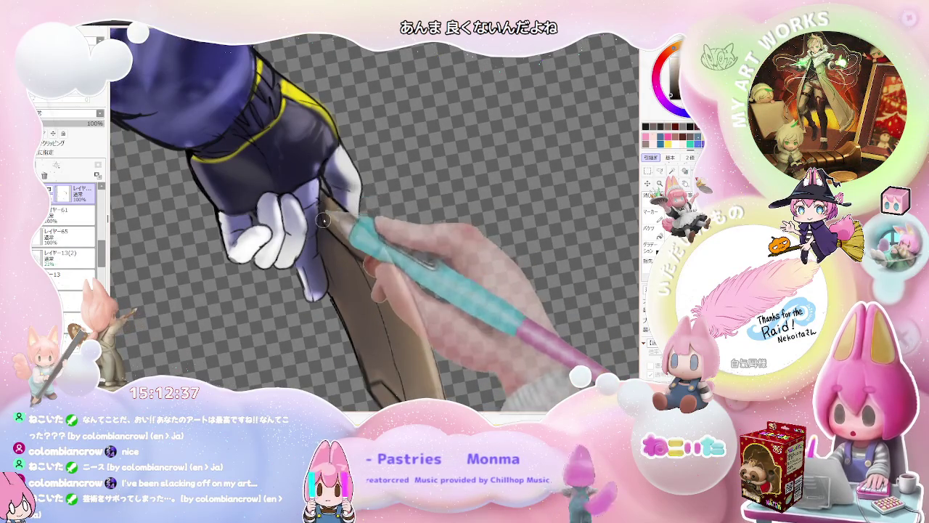
scroll(331, 205, down, 1)
scroll(330, 277, down, 2)
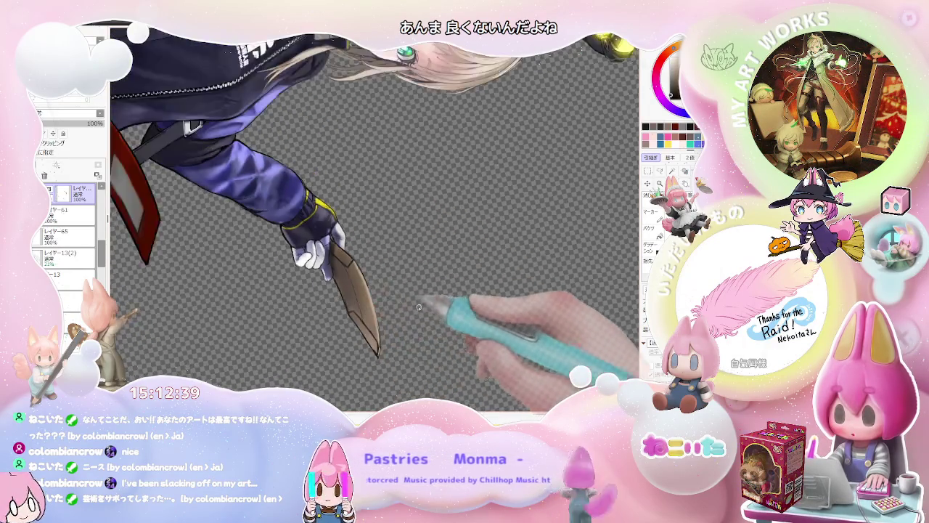
scroll(439, 339, down, 2)
scroll(440, 338, up, 1)
key(Delete)
key(Delete)
key(Delete)
key(Delete)
scroll(379, 303, up, 2)
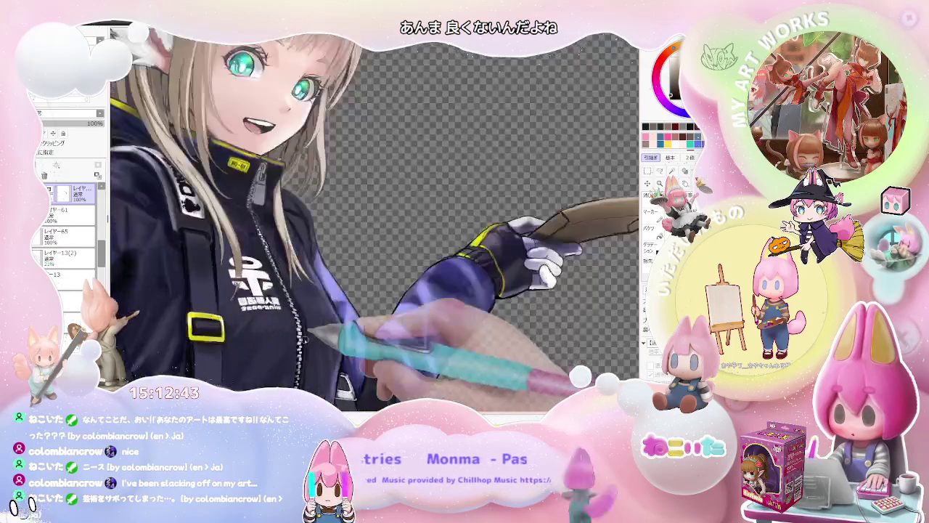
scroll(307, 339, up, 2)
key(Insert)
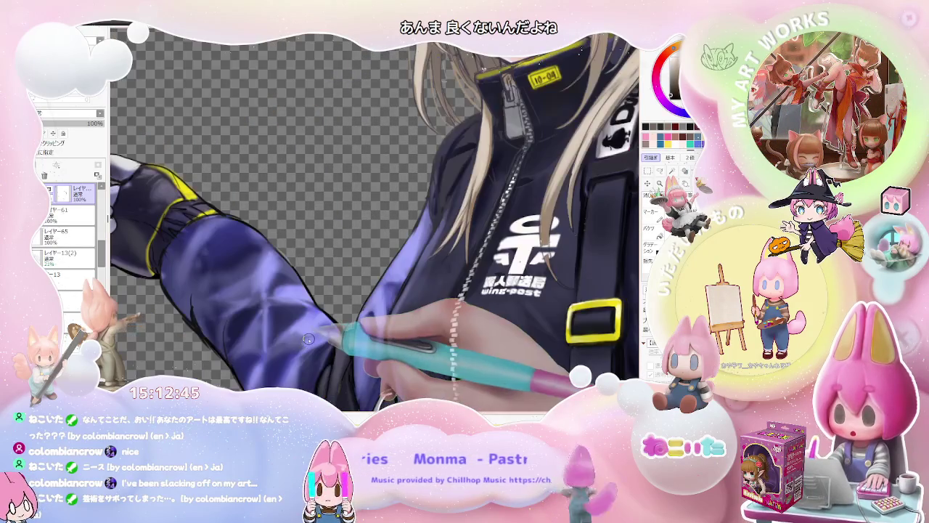
scroll(266, 303, down, 1)
key(Delete)
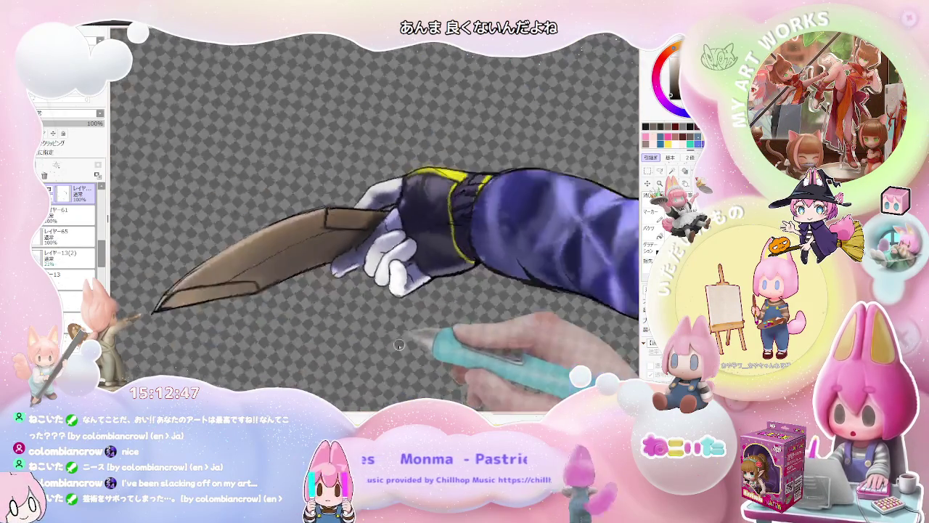
Step: Rotate and tilt the view so the glove sits above the angled quill
key(Delete)
key(Delete)
scroll(366, 348, up, 1)
scroll(367, 347, up, 2)
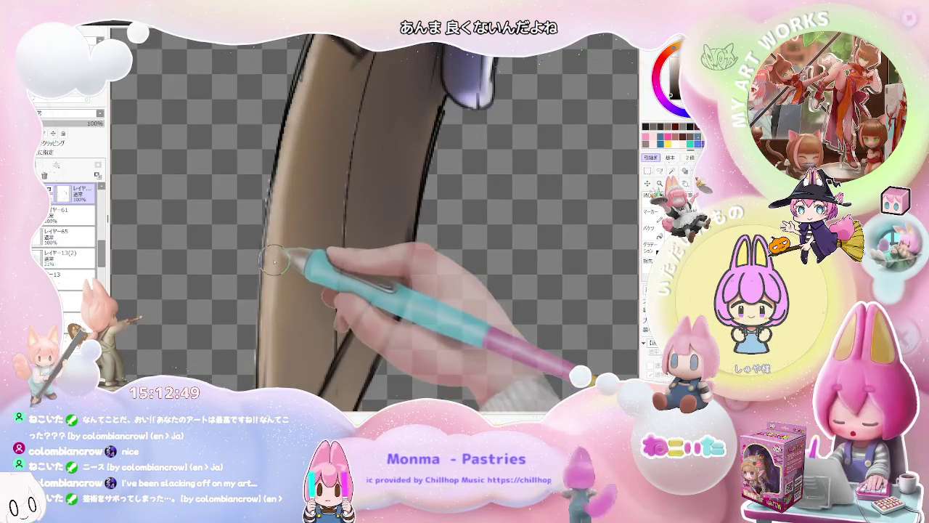
scroll(274, 238, up, 1)
key(End)
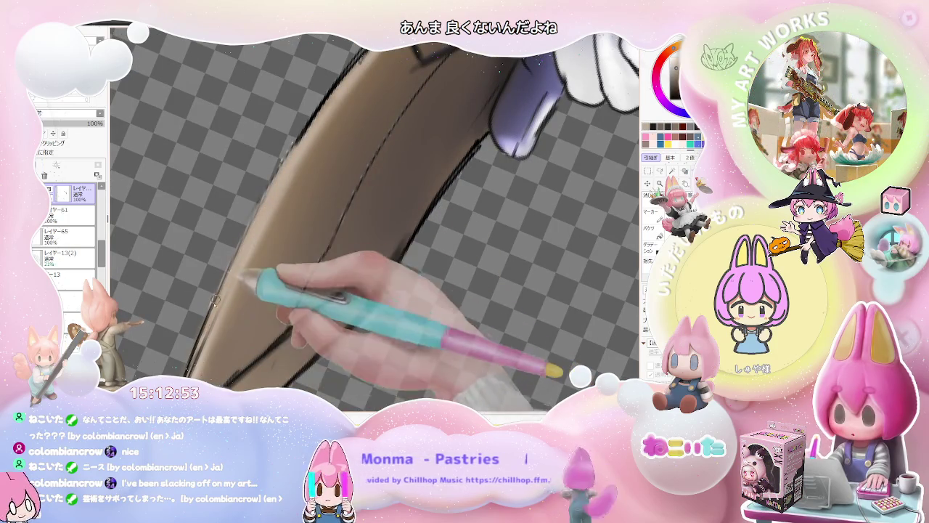
key(End)
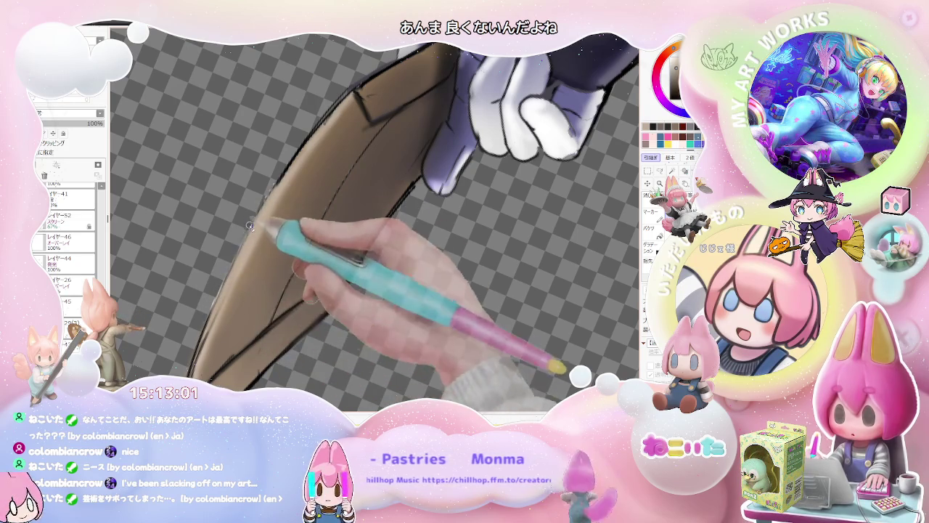
scroll(208, 311, up, 3)
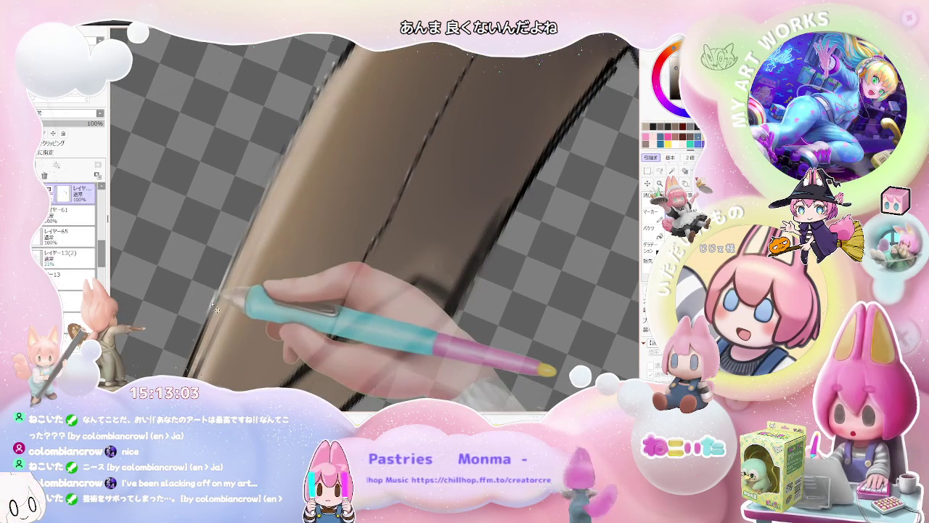
scroll(210, 304, down, 3)
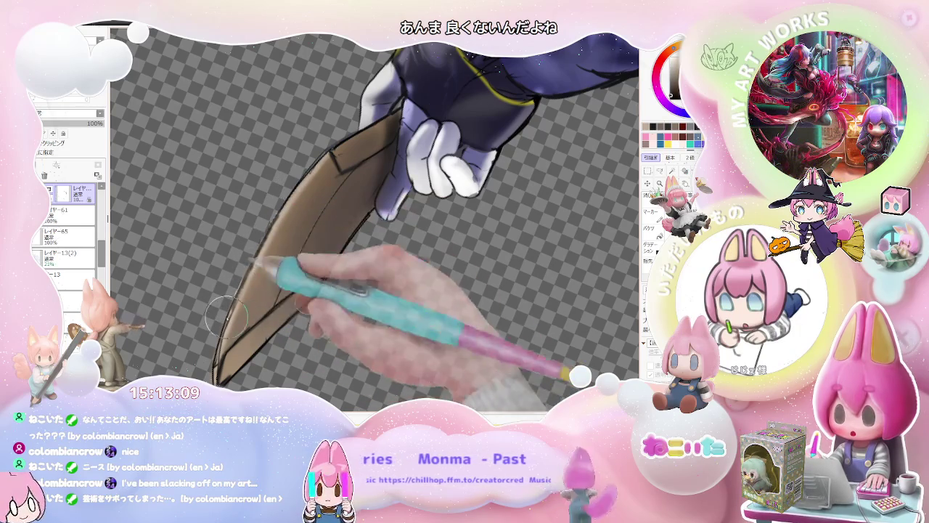
scroll(243, 276, up, 2)
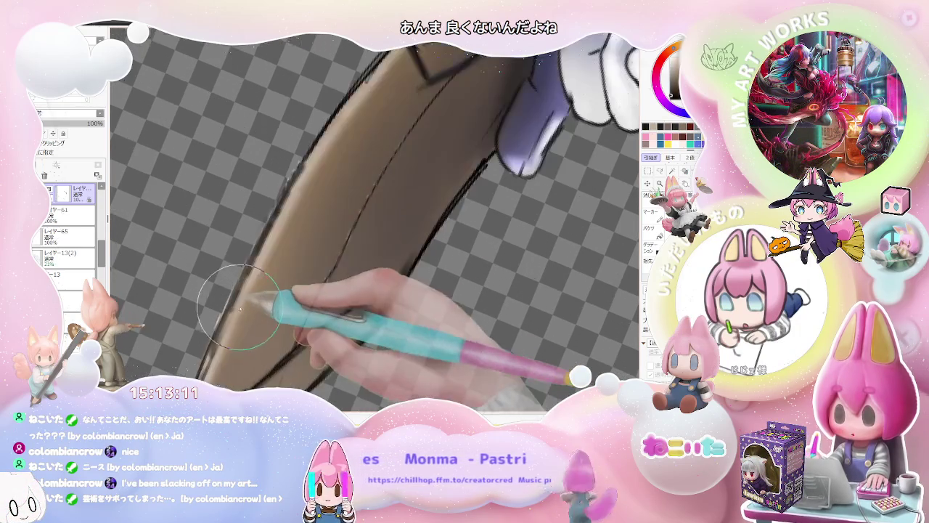
scroll(105, 250, up, 3)
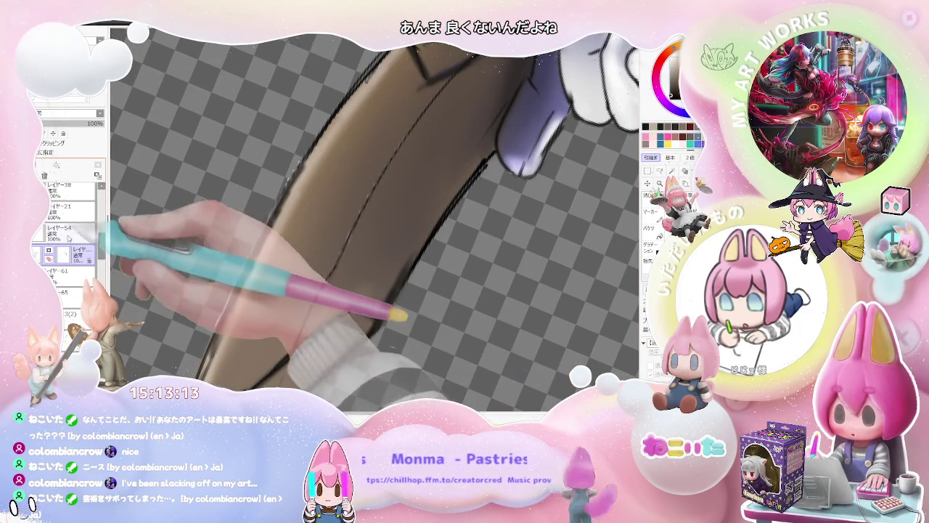
Step: On layer レイヤー21, shade the quill blade with a dark central ridge line
click(69, 203)
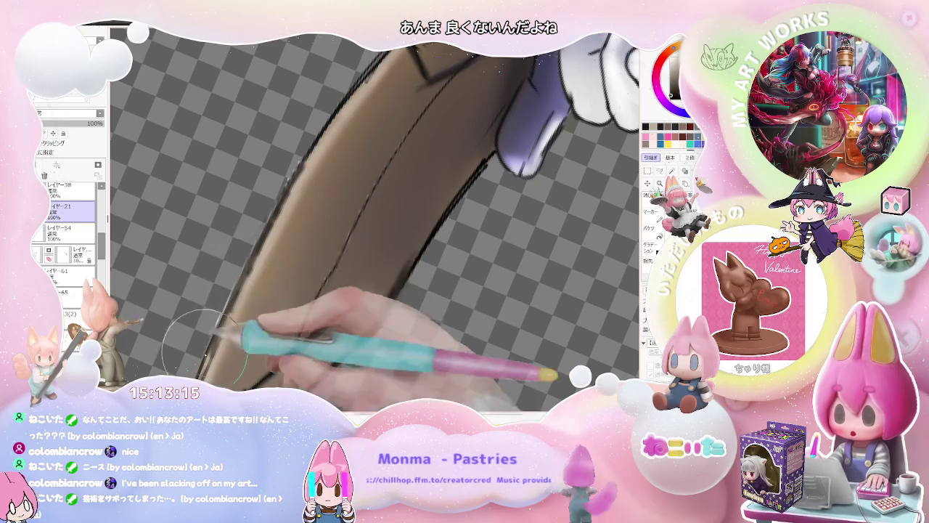
scroll(207, 349, up, 5)
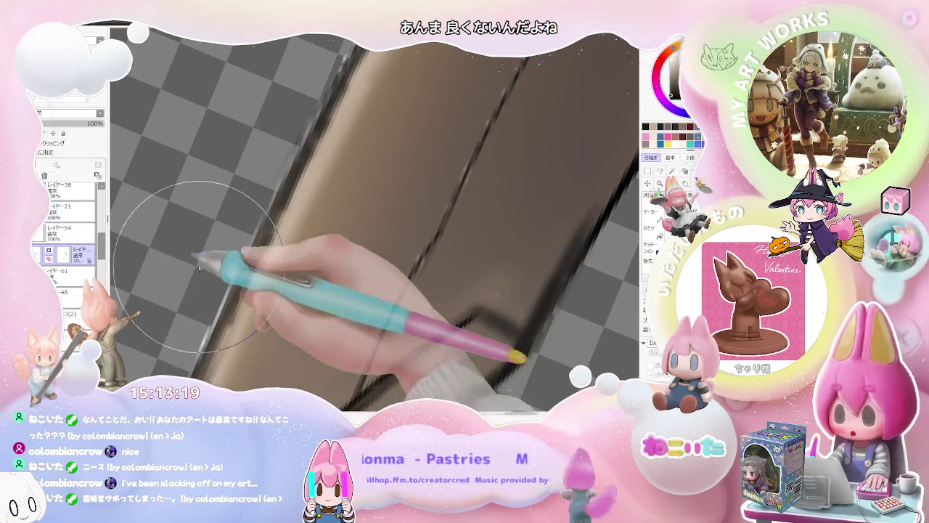
ctrl+shift+click(226, 312)
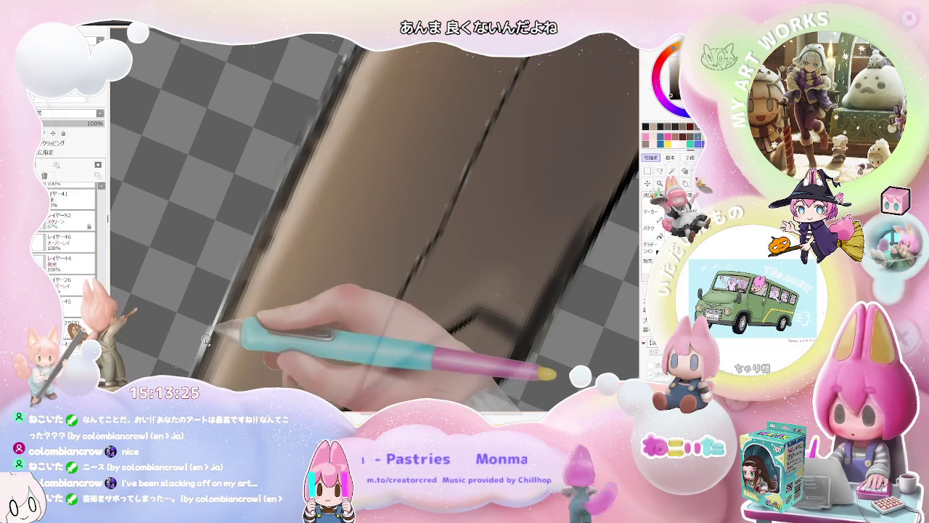
ctrl+shift+click(207, 339)
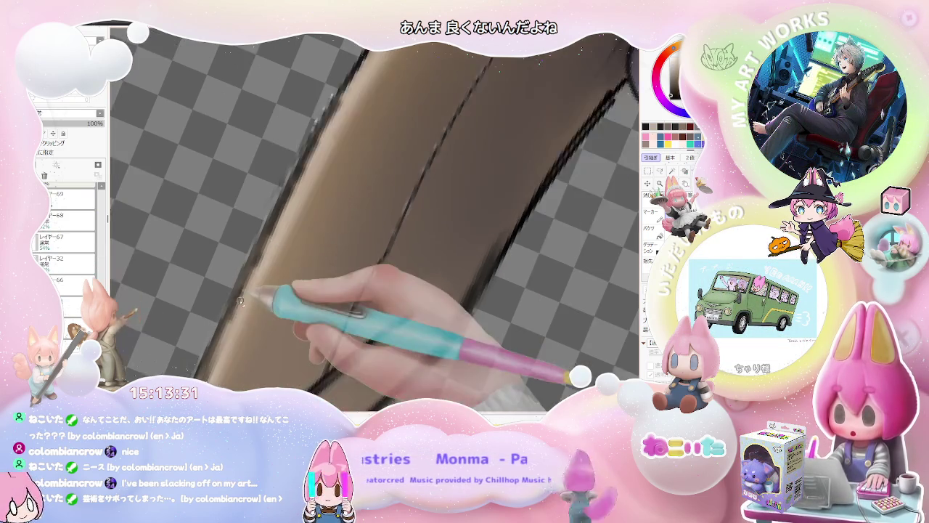
scroll(200, 359, down, 3)
scroll(217, 341, down, 2)
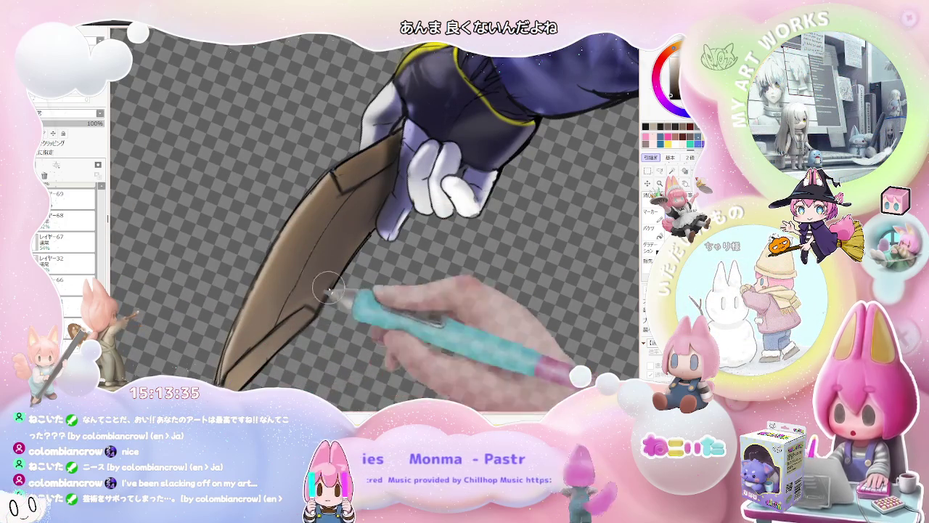
scroll(283, 320, down, 2)
scroll(258, 338, down, 2)
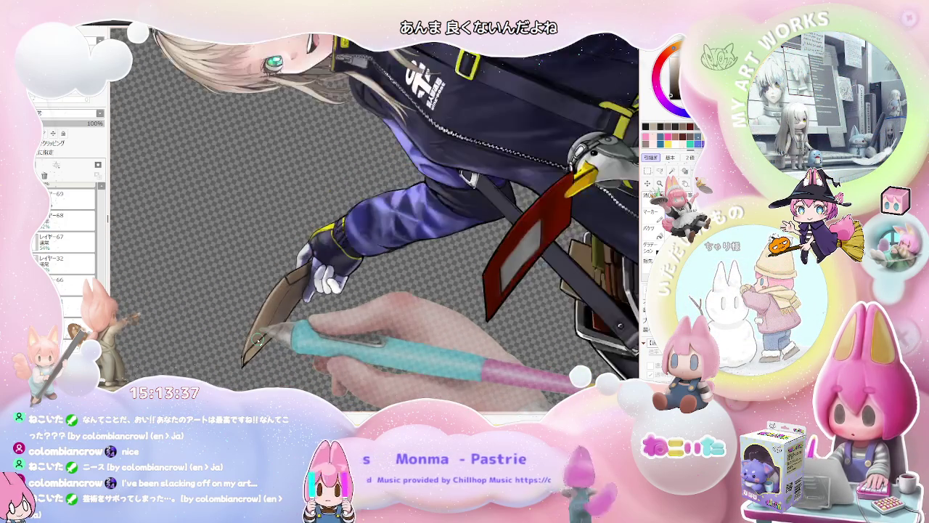
Step: Pan and rotate the view to bring the glove gripping the quill into frame
scroll(257, 339, down, 2)
scroll(257, 339, down, 2)
scroll(258, 340, down, 2)
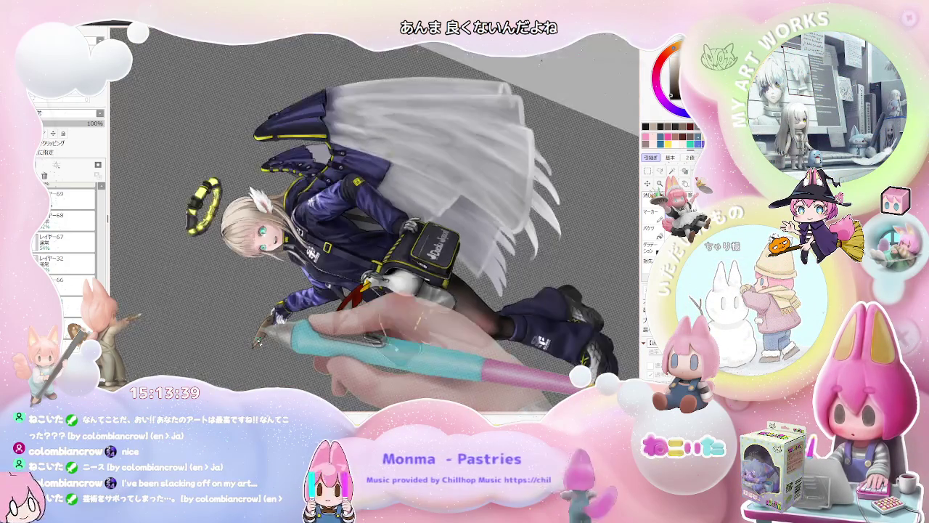
scroll(259, 340, down, 2)
scroll(259, 341, up, 2)
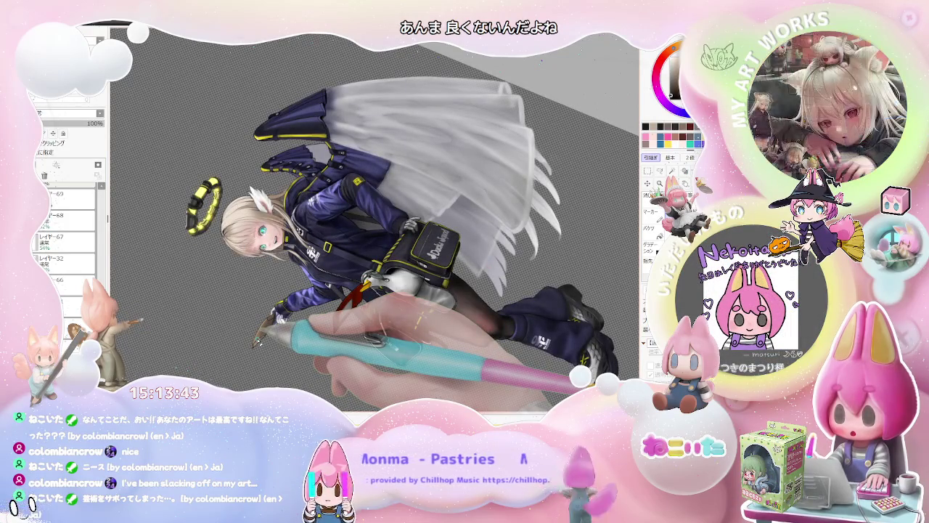
scroll(257, 338, up, 3)
scroll(231, 311, up, 3)
scroll(230, 310, up, 2)
scroll(239, 325, up, 2)
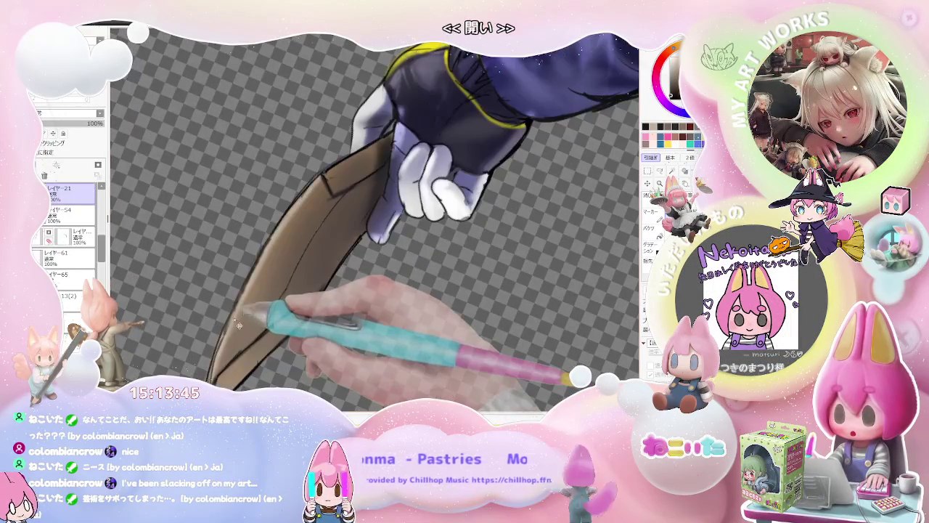
scroll(234, 322, up, 2)
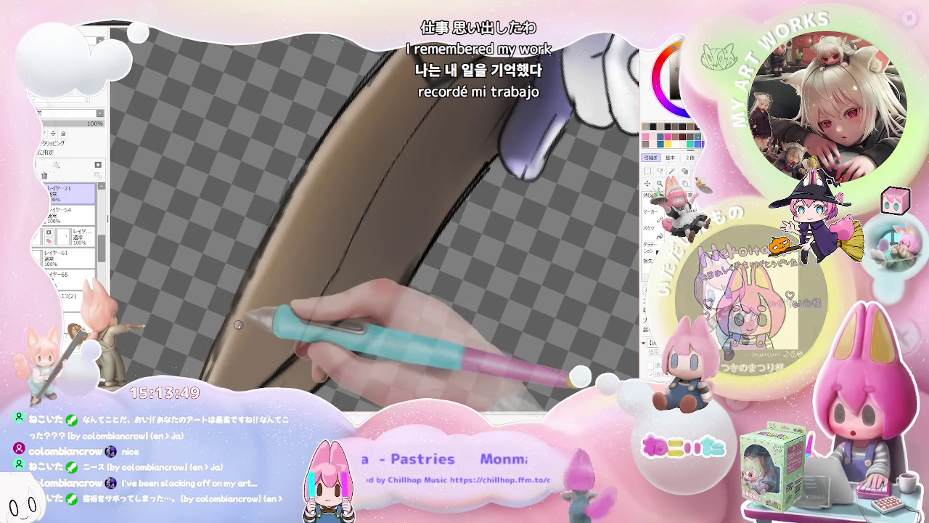
scroll(214, 337, up, 1)
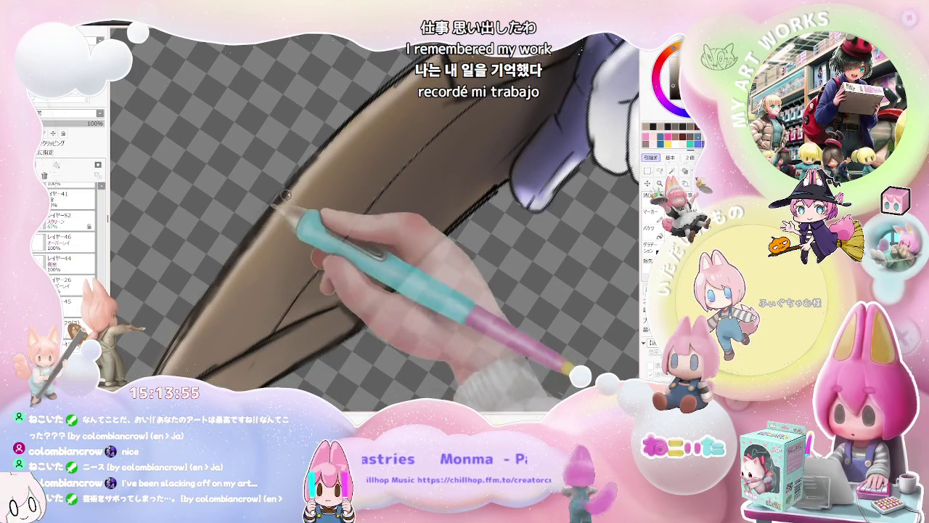
mouse_move(285, 194)
mouse_down()
mouse_move(256, 252)
mouse_move(308, 195)
mouse_up()
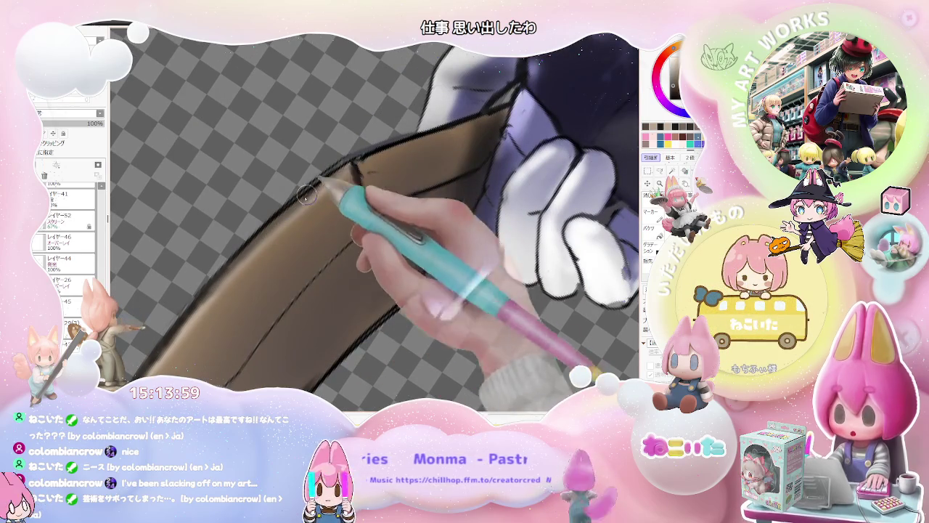
scroll(308, 196, down, 1)
scroll(308, 195, down, 1)
scroll(308, 195, down, 1)
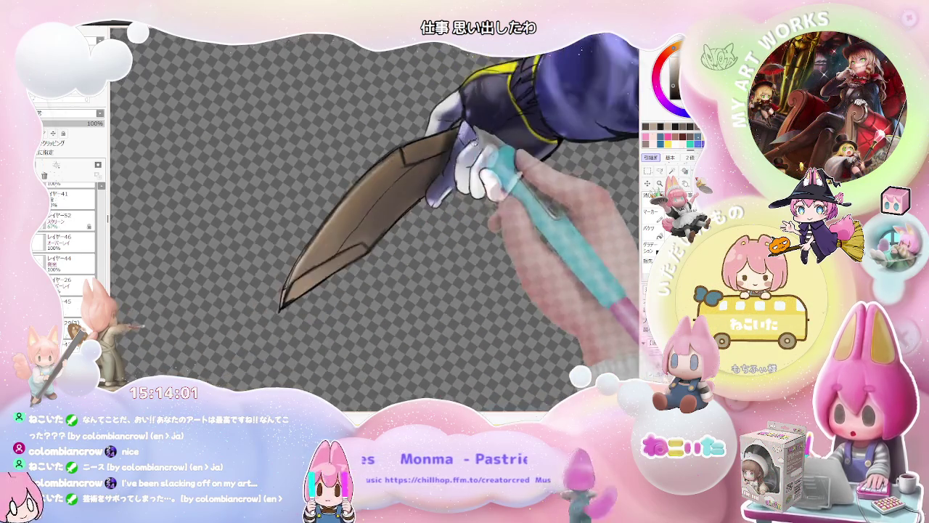
scroll(405, 196, down, 1)
scroll(435, 240, down, 1)
scroll(290, 327, down, 1)
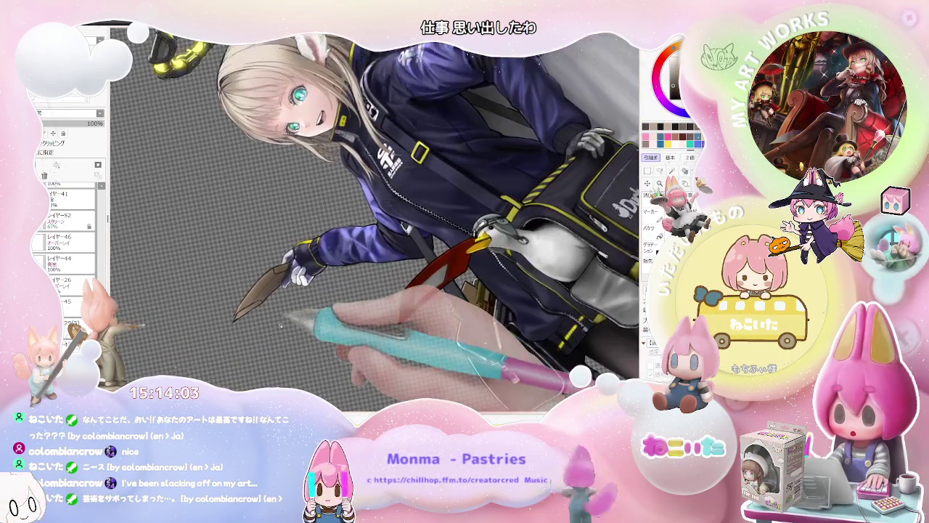
scroll(280, 325, down, 1)
drag(281, 325, 335, 336)
scroll(335, 336, up, 2)
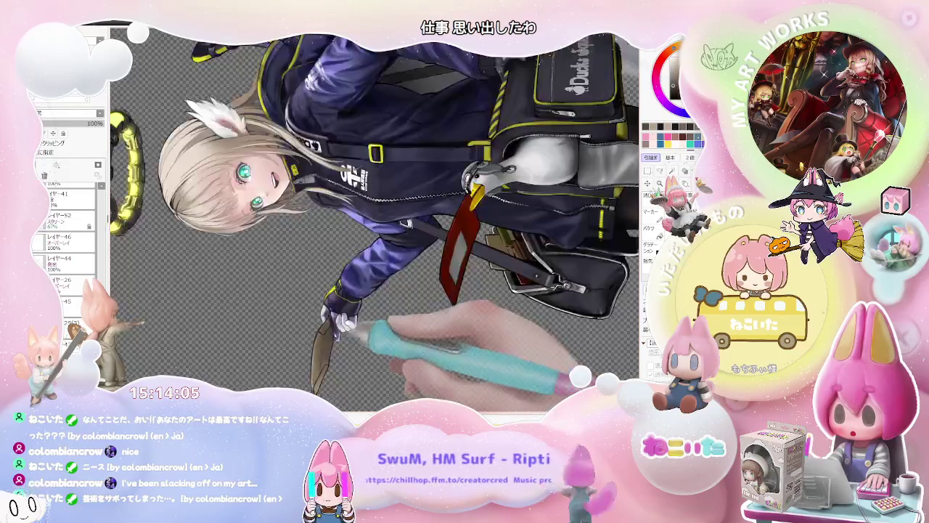
scroll(335, 336, up, 2)
scroll(332, 312, up, 2)
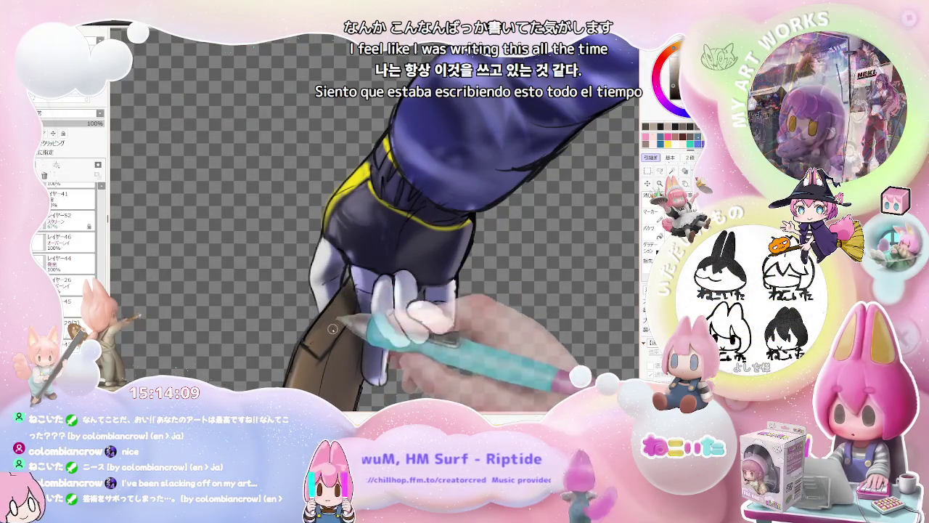
scroll(346, 324, down, 1)
scroll(346, 324, down, 2)
scroll(363, 318, down, 1)
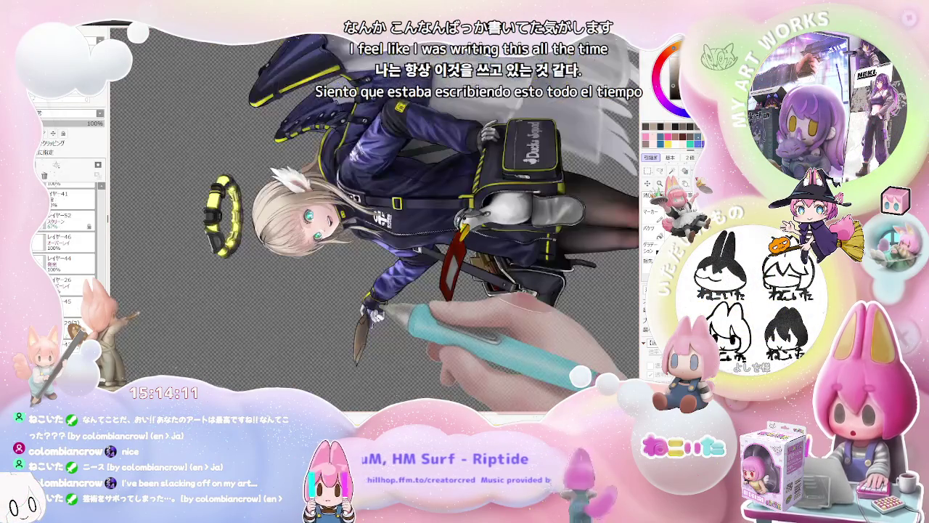
scroll(366, 308, up, 1)
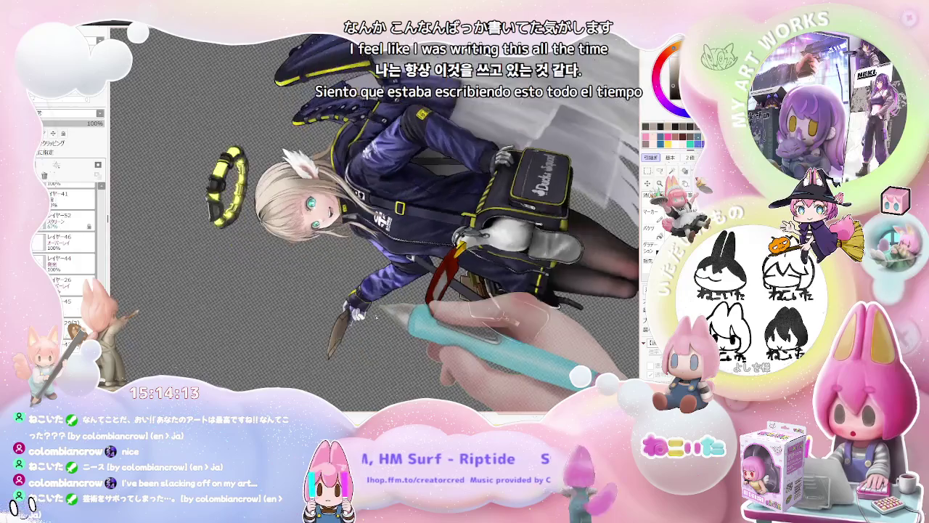
scroll(359, 303, up, 1)
scroll(342, 294, up, 2)
scroll(327, 287, up, 1)
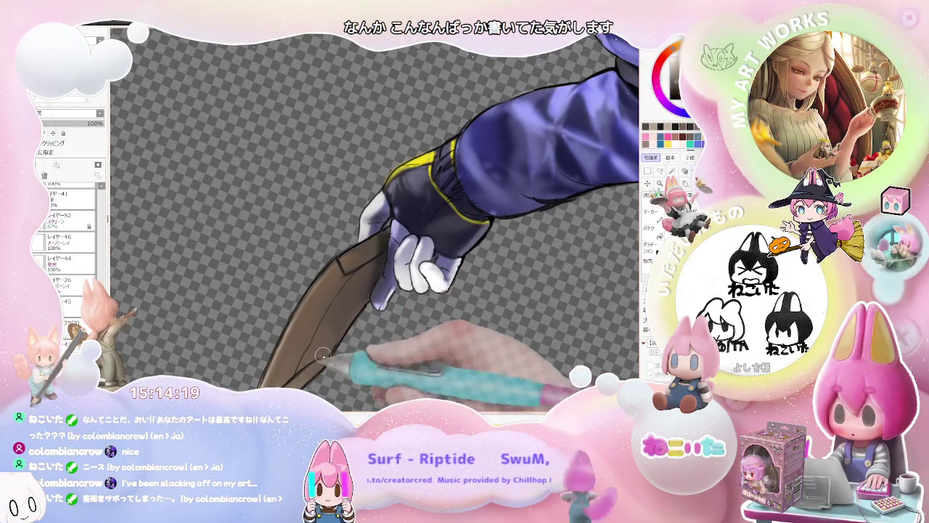
scroll(311, 376, down, 1)
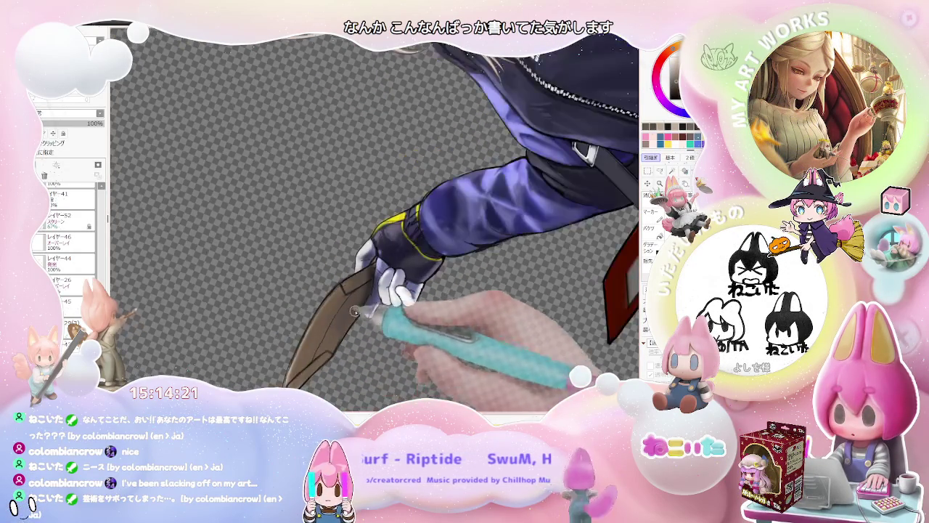
scroll(305, 367, down, 1)
scroll(286, 348, down, 1)
scroll(275, 340, down, 1)
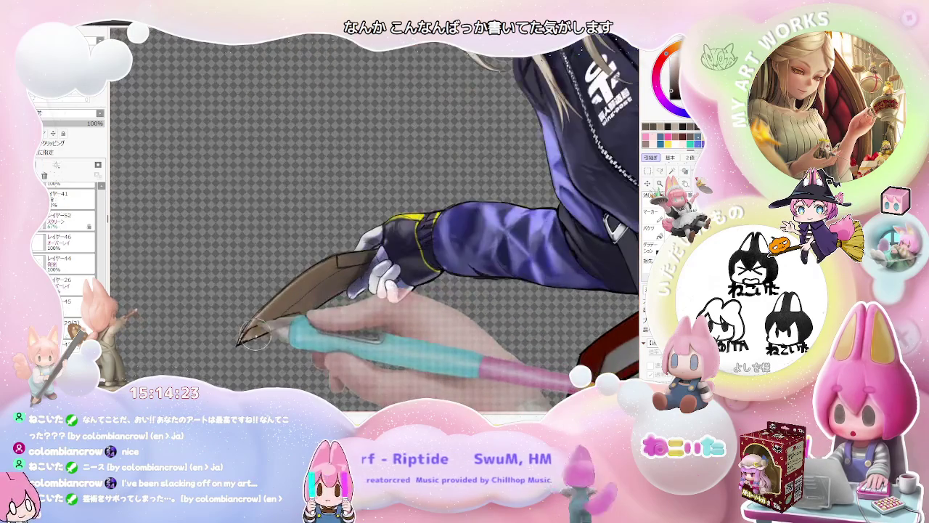
scroll(265, 338, up, 1)
scroll(239, 349, up, 1)
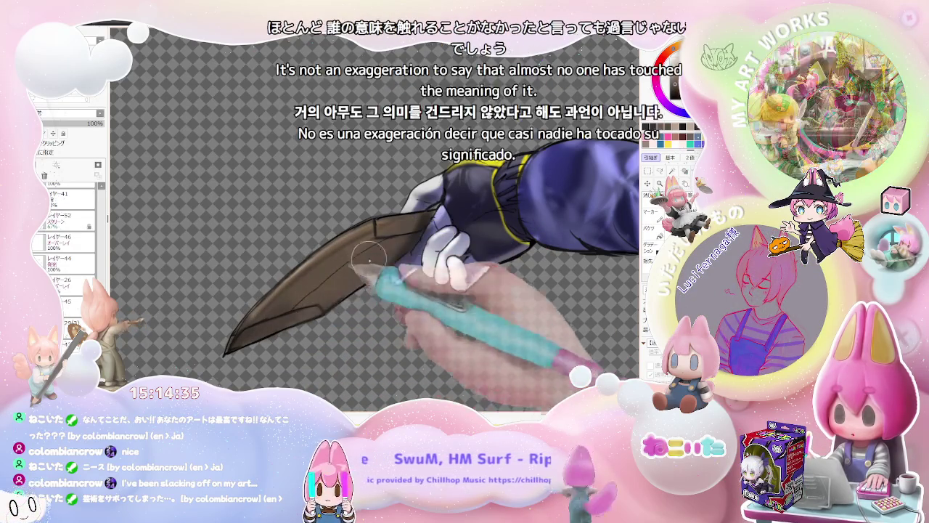
Step: Zoom out to check the whole figure, then zoom in close on the gloved hand
key(minus)
key(minus)
key(minus)
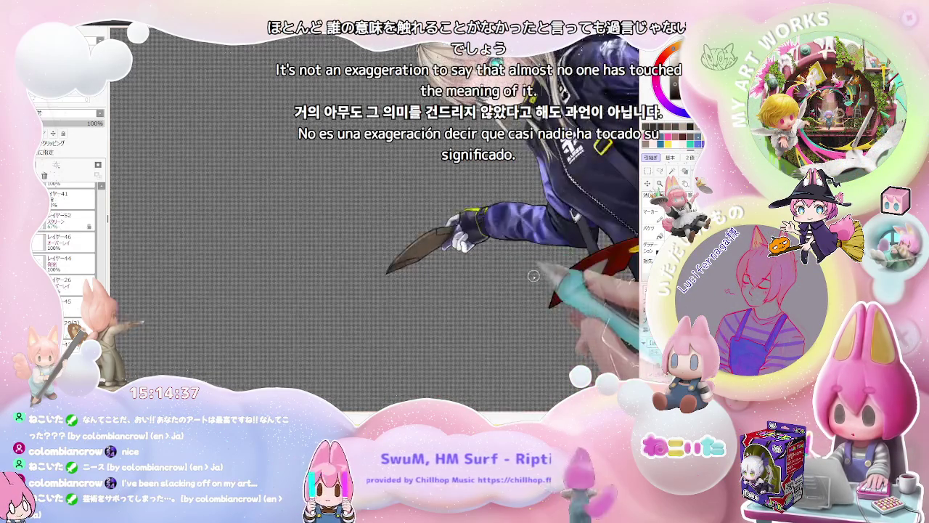
key(minus)
key(plus)
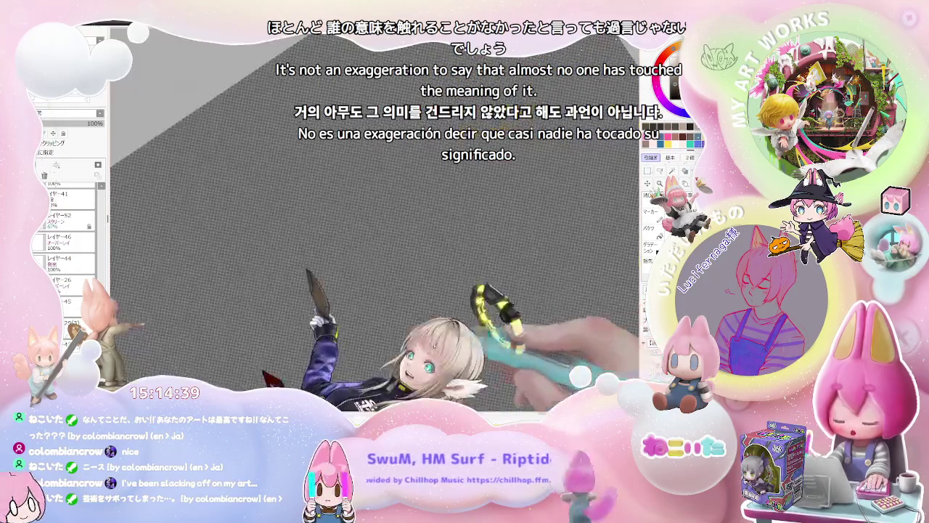
key(plus)
key(plus)
key(plus)
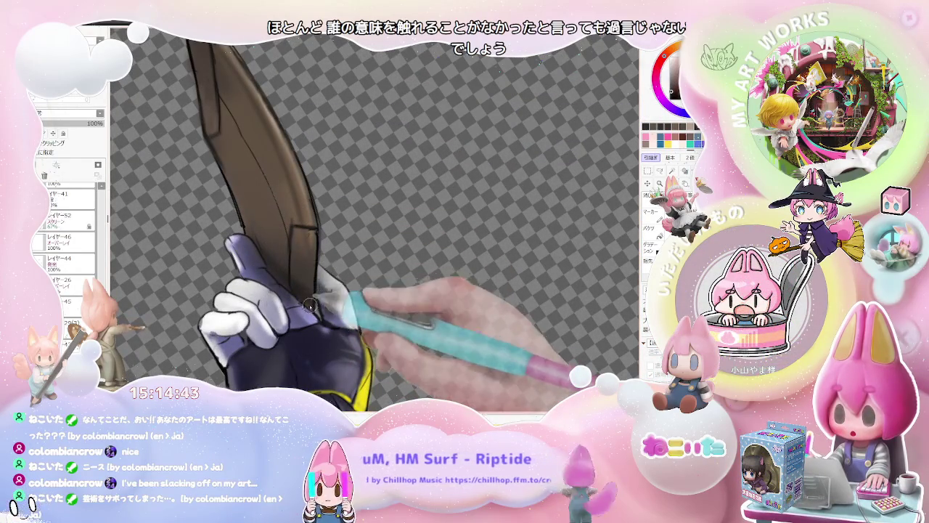
key(minus)
key(minus)
key(plus)
key(plus)
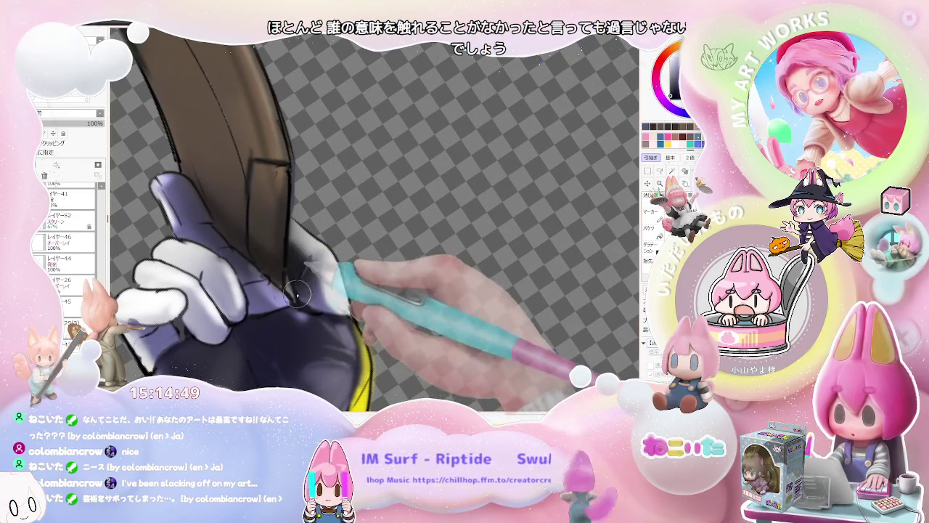
key(minus)
key(minus)
key(minus)
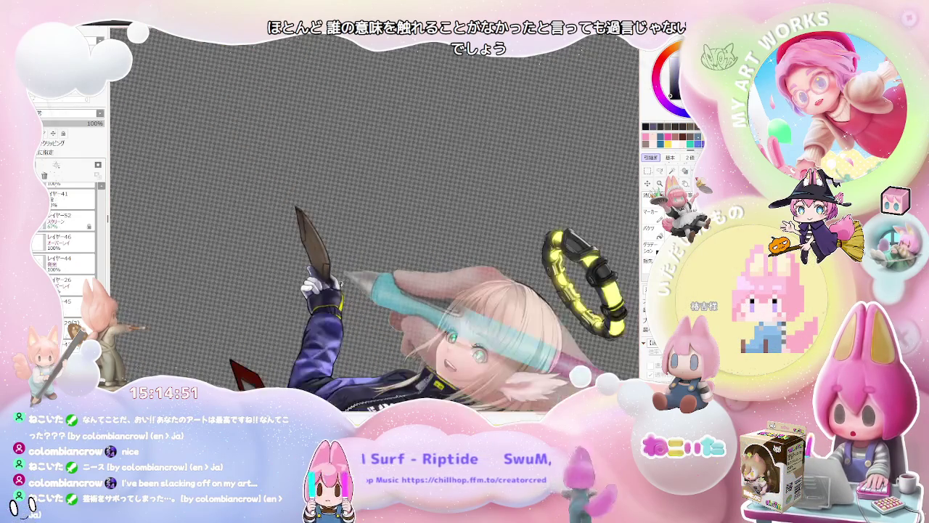
key(plus)
key(plus)
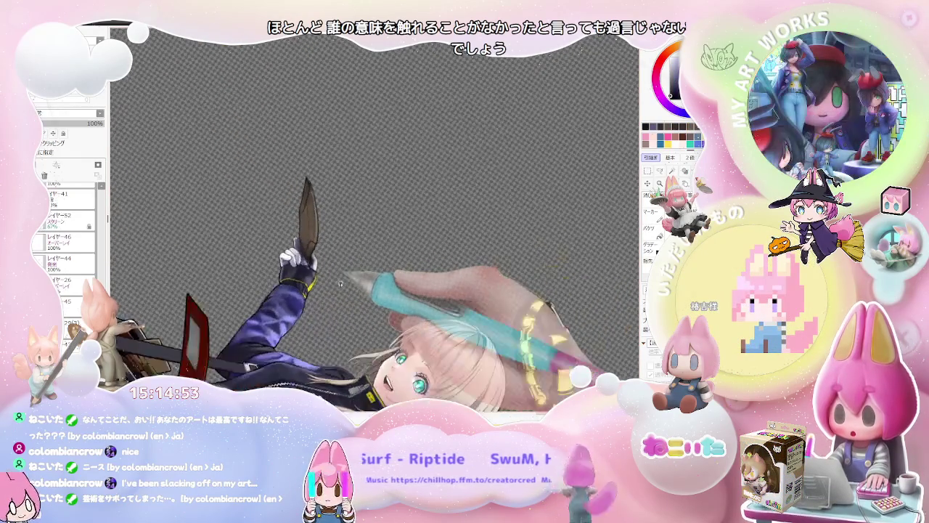
key(plus)
key(plus)
key(plus)
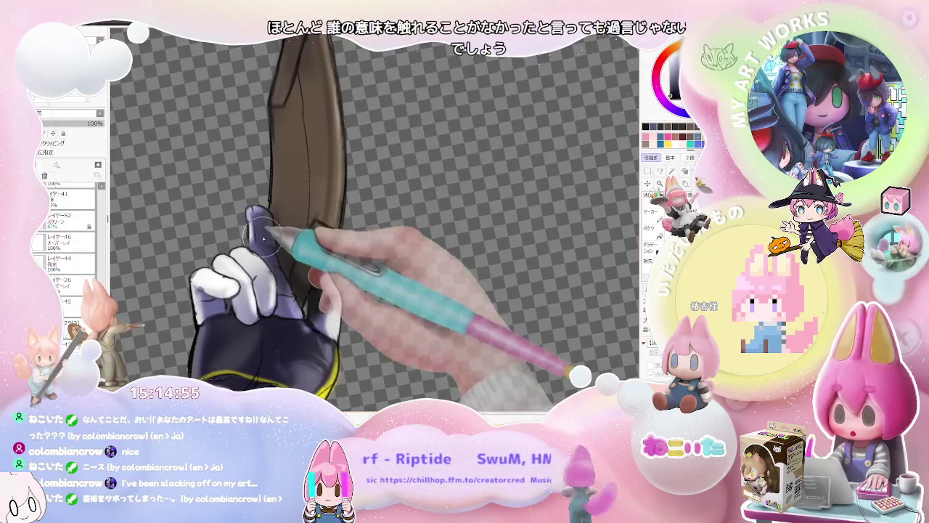
key(plus)
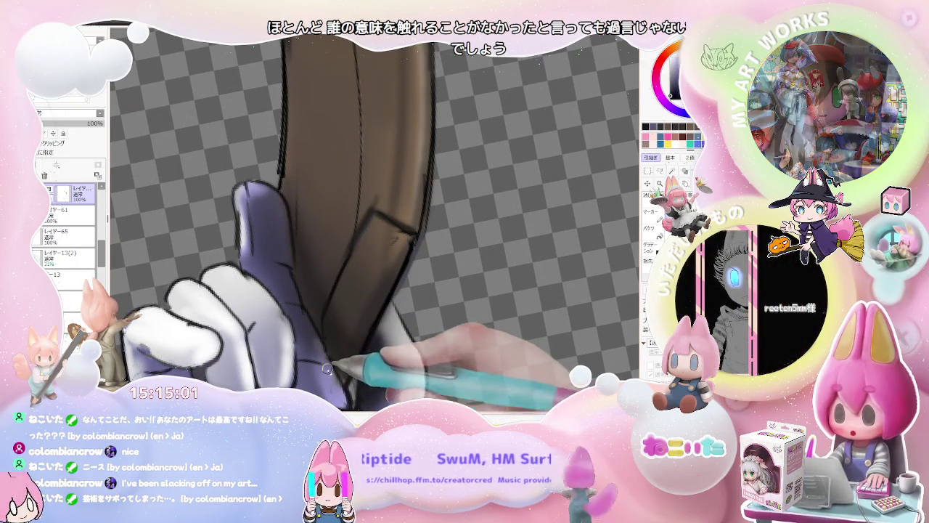
Step: Frame the glove higher in view and select the Overlay layer レイヤー-26
drag(326, 363, 364, 270)
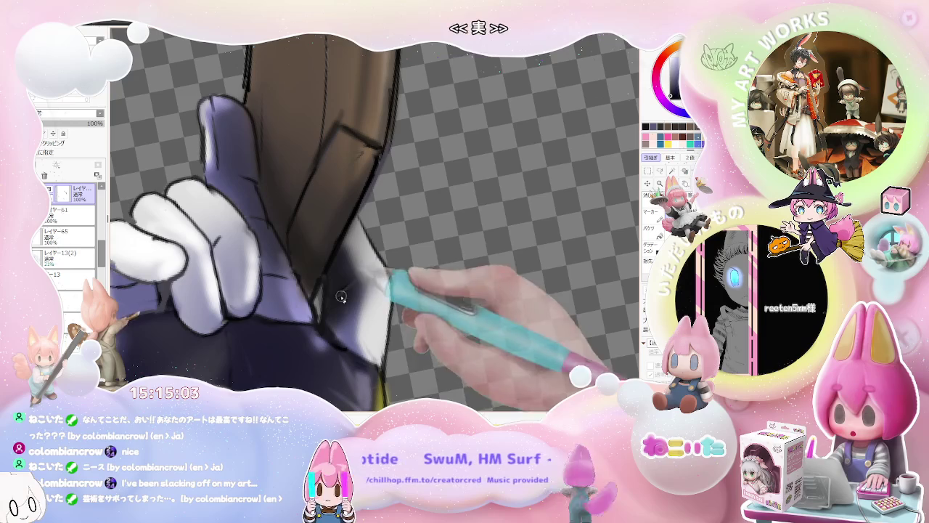
scroll(351, 285, down, 1)
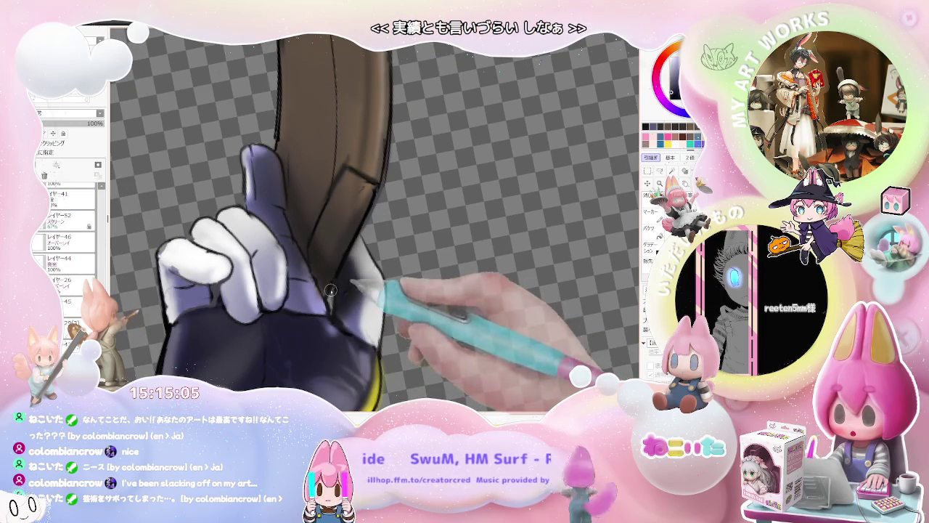
ctrl+shift+click(172, 250)
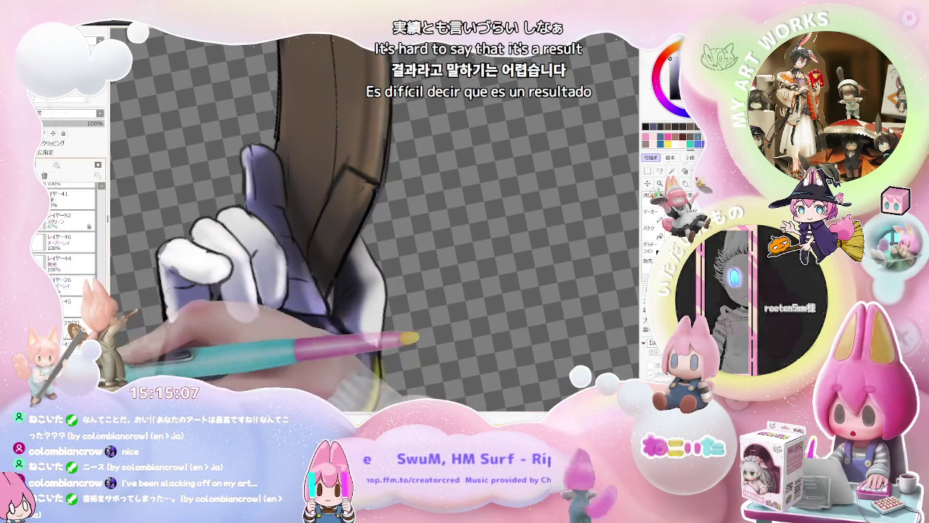
scroll(176, 247, up, 1)
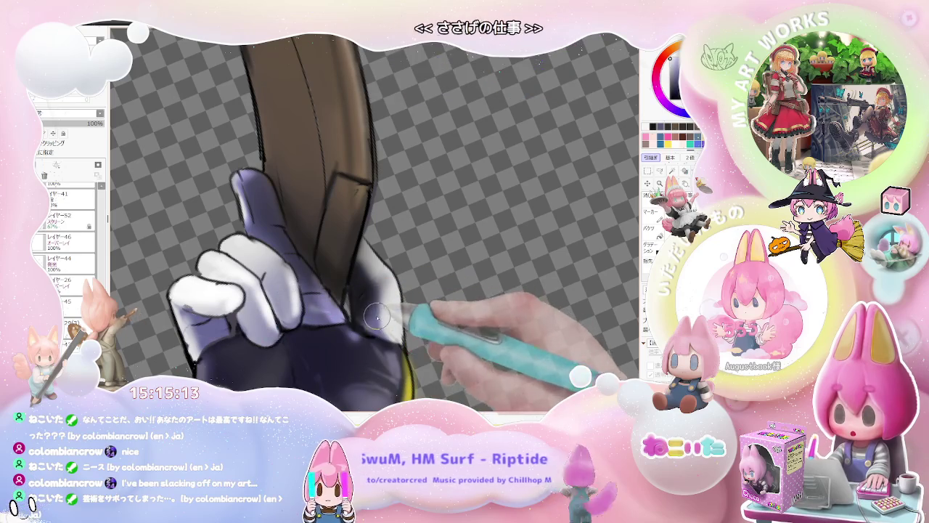
ctrl+shift+click(244, 328)
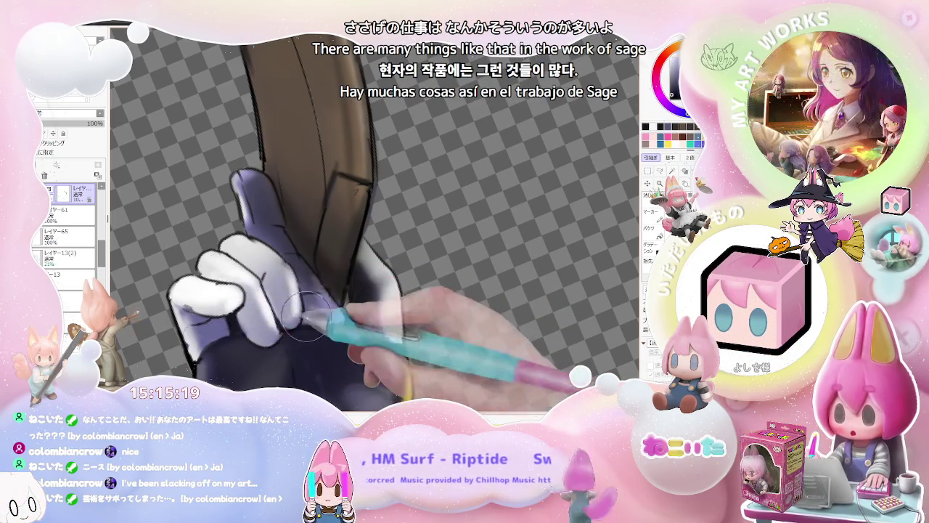
Step: Add soft grey overlay highlights along the gloved fingers and the quill blade
drag(269, 330, 386, 326)
scroll(386, 327, down, 3)
scroll(392, 324, down, 2)
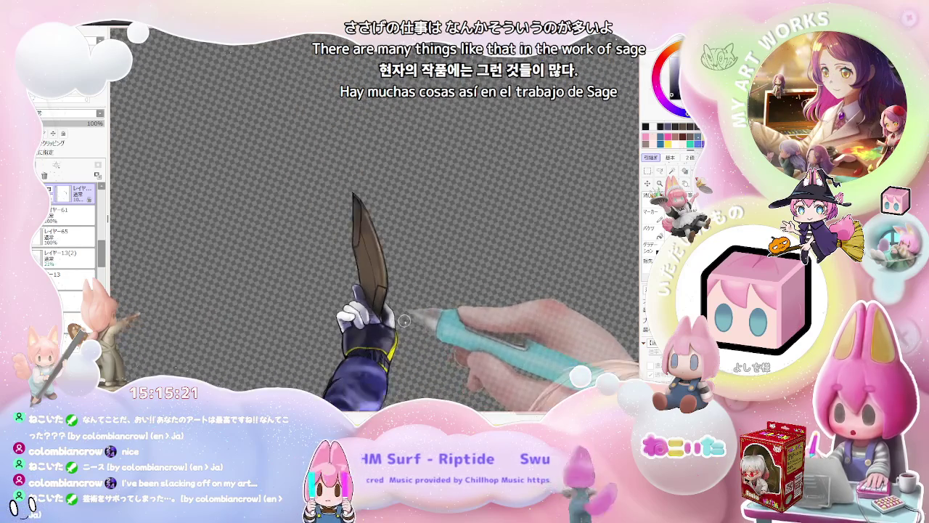
scroll(400, 320, down, 2)
scroll(400, 320, up, 3)
scroll(310, 259, up, 2)
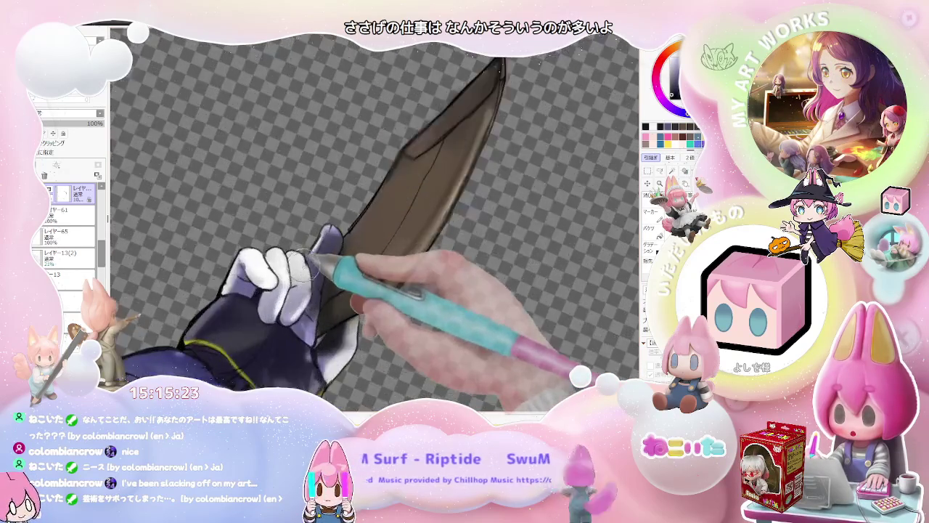
scroll(303, 257, up, 2)
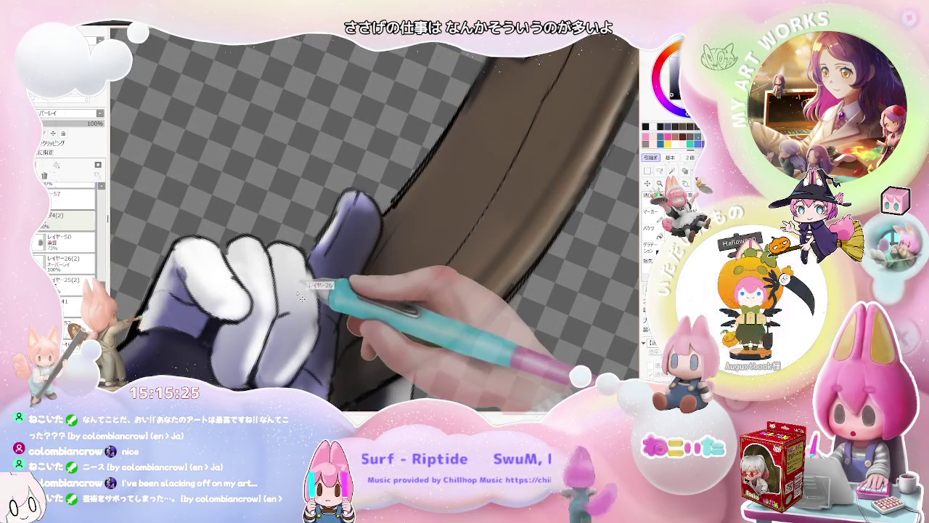
ctrl+shift+click(311, 276)
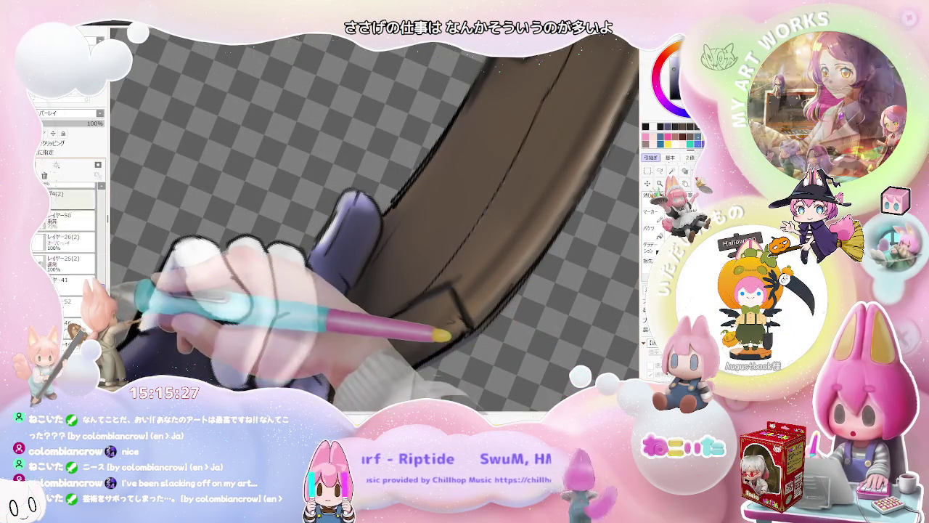
ctrl+shift+click(276, 334)
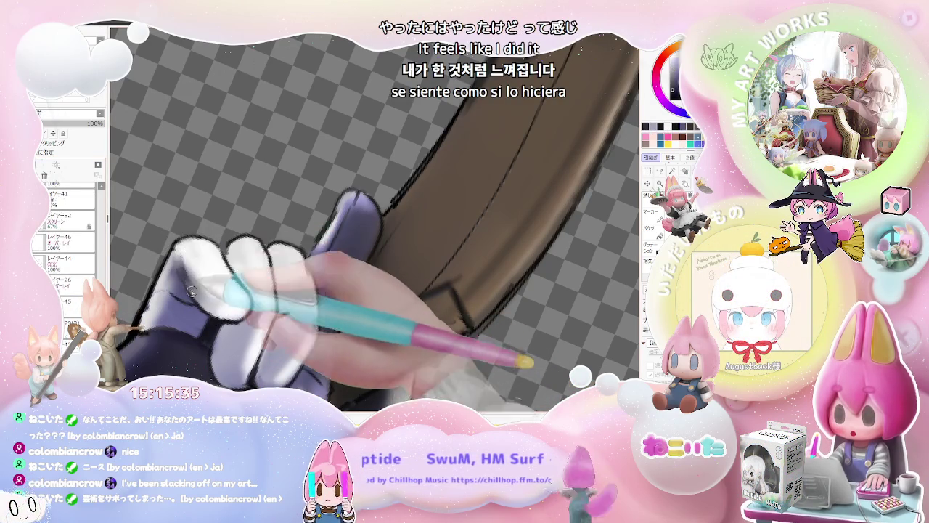
scroll(270, 326, down, 2)
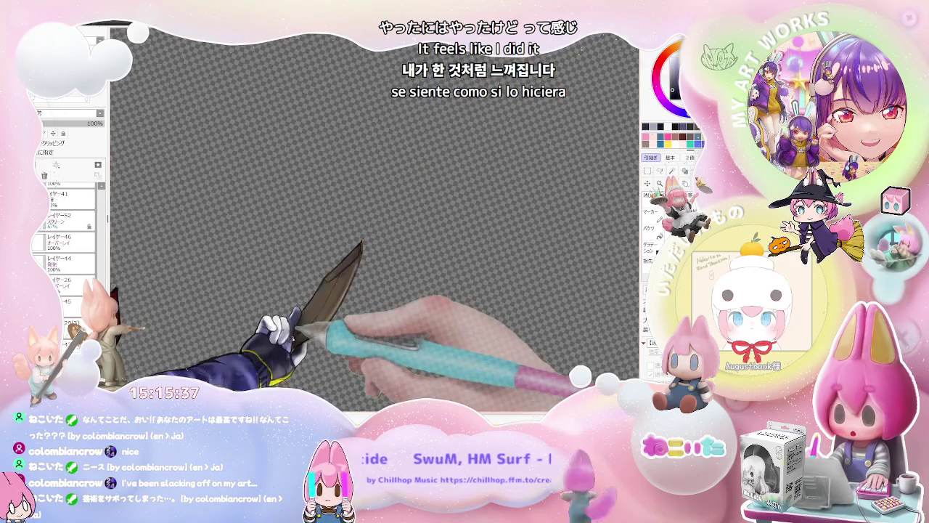
Step: Rotate the canvas so the quill lies horizontal, zooming in and out around the hand
alt+drag(271, 326, 251, 247)
scroll(251, 246, up, 2)
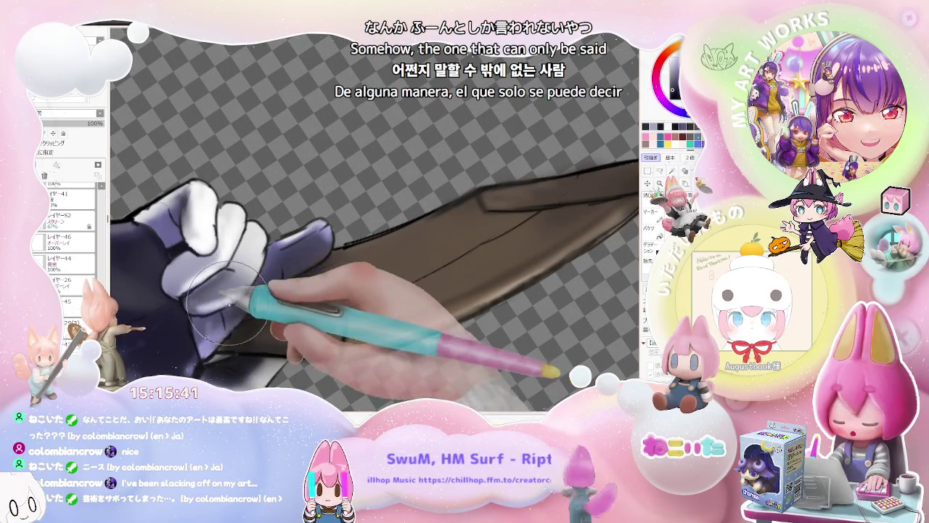
scroll(218, 259, down, 2)
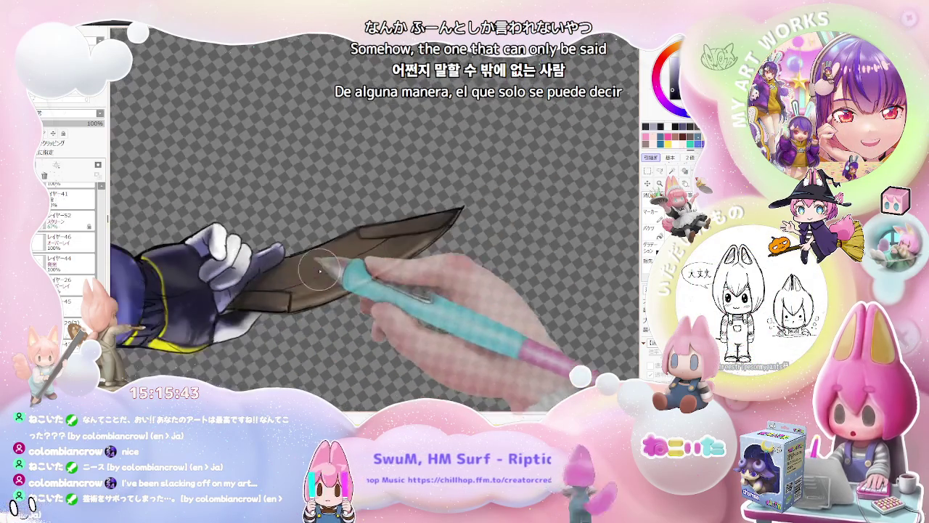
scroll(269, 259, down, 2)
scroll(310, 251, down, 1)
scroll(343, 267, up, 3)
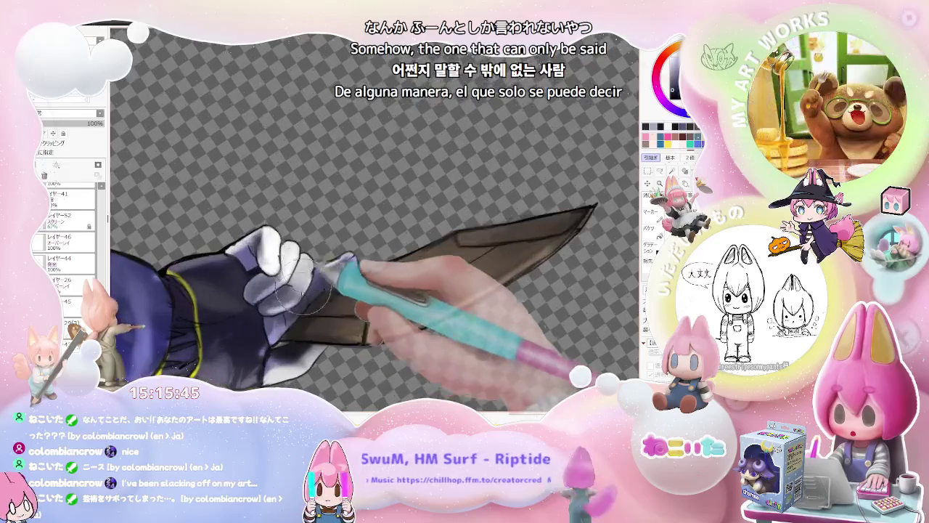
scroll(322, 300, down, 1)
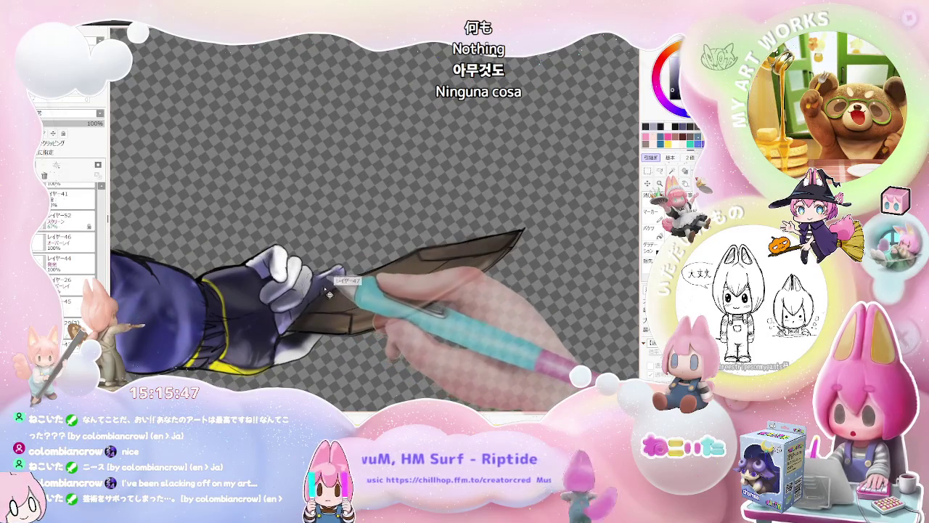
scroll(330, 280, up, 1)
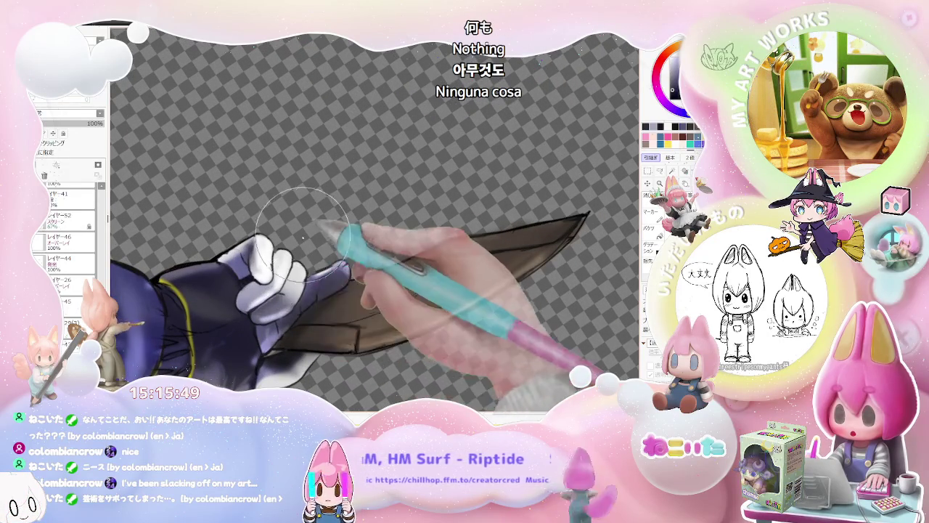
scroll(316, 287, down, 1)
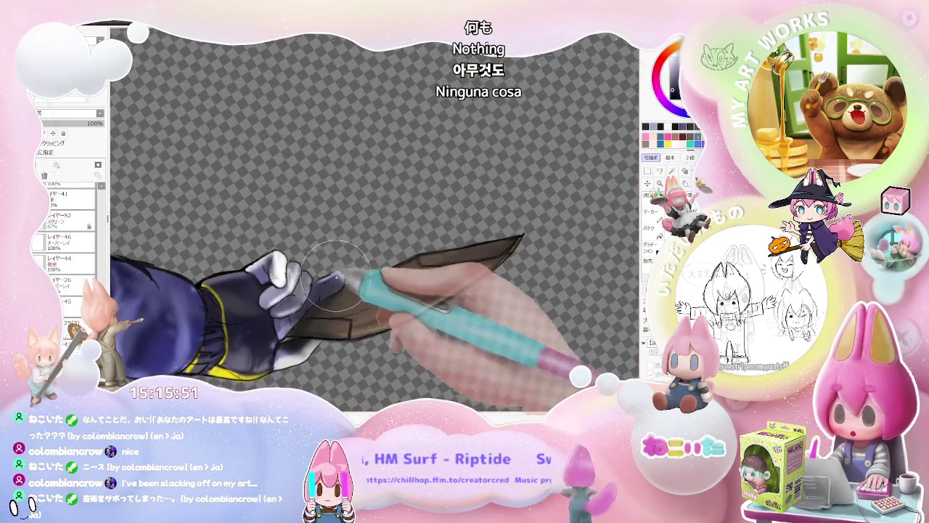
scroll(348, 279, down, 2)
scroll(374, 274, down, 1)
scroll(348, 270, up, 1)
scroll(319, 269, up, 1)
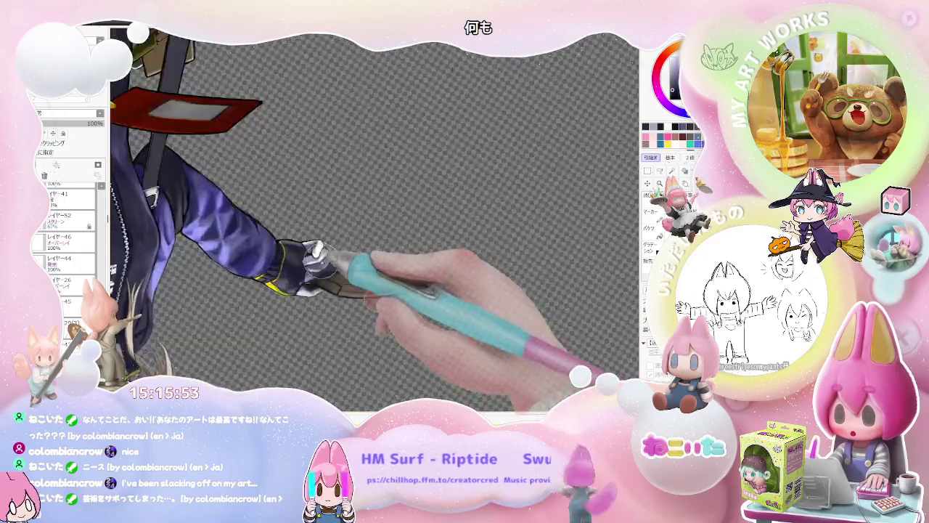
scroll(312, 268, up, 1)
scroll(309, 269, up, 1)
scroll(306, 261, up, 1)
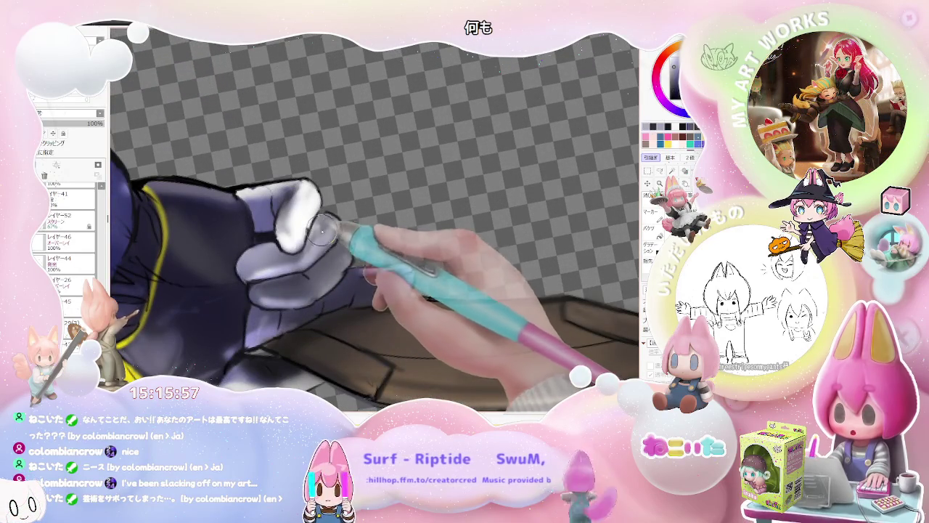
scroll(319, 247, down, 1)
scroll(290, 257, up, 1)
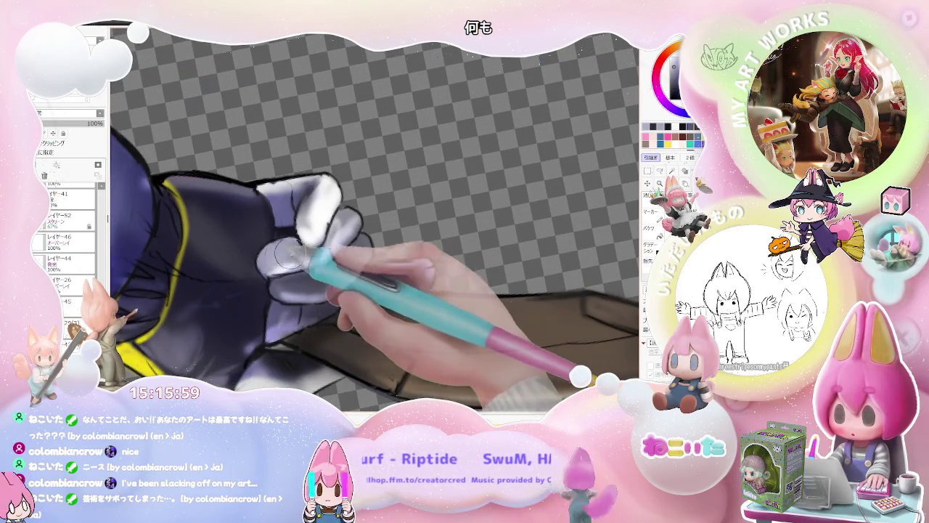
scroll(392, 262, down, 2)
Step: Rotate the view so the arm hangs vertically and adjust the zoom
key(End)
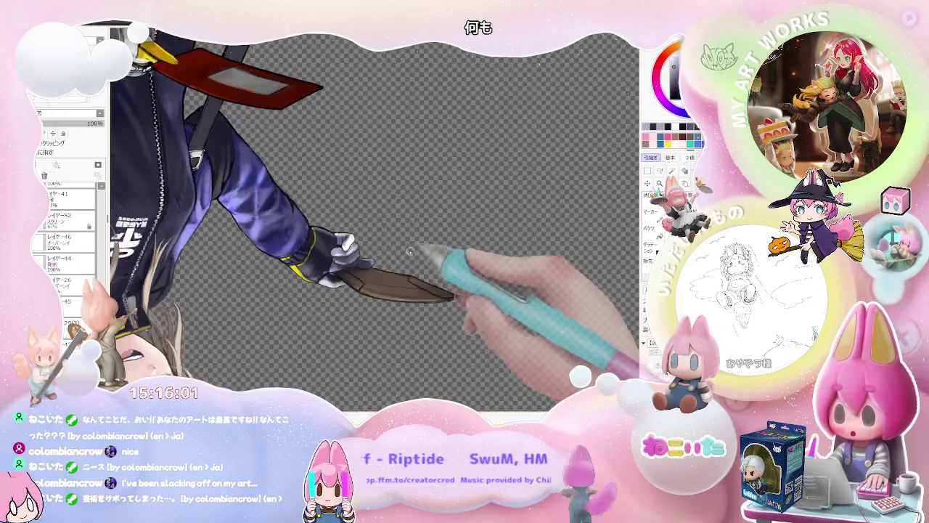
key(End)
scroll(312, 239, up, 1)
scroll(298, 232, up, 1)
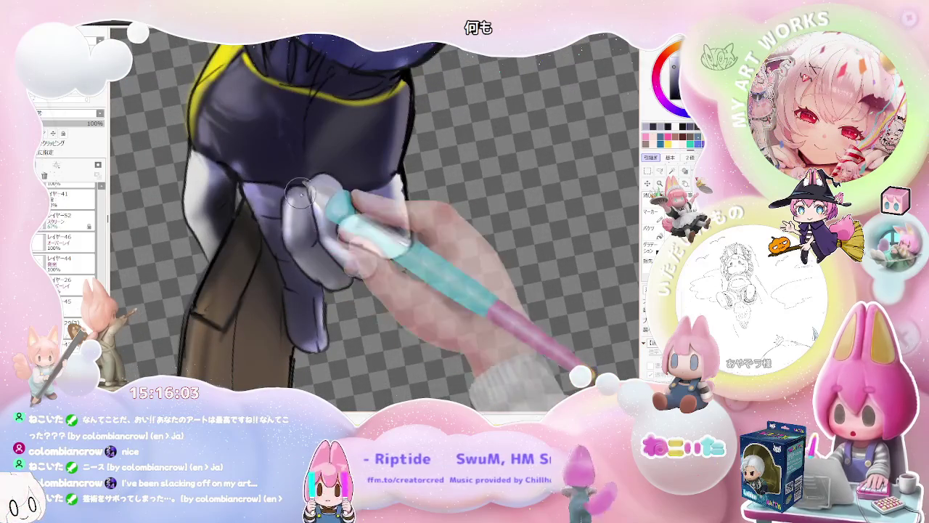
scroll(305, 236, down, 2)
Step: Tilt the view more upright and zoom in on the yellow-trimmed sleeve cuff
key(Delete)
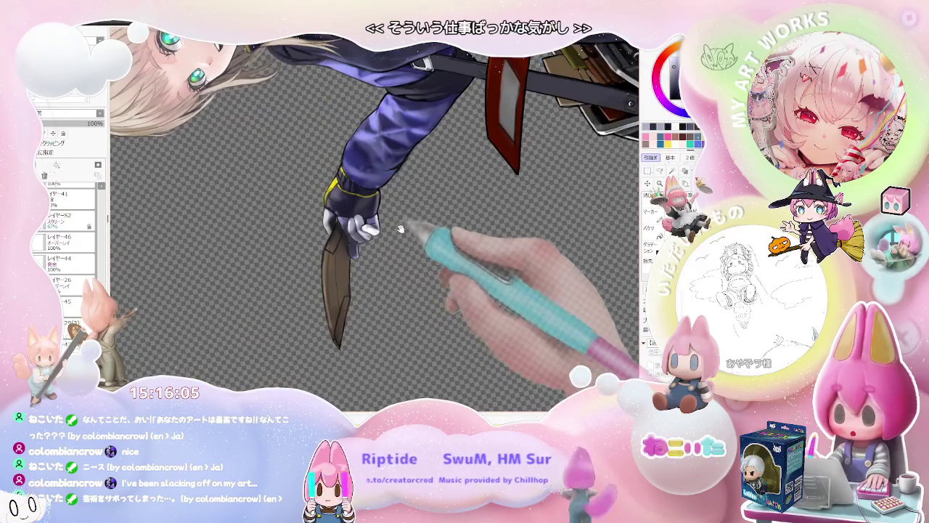
scroll(401, 229, up, 1)
scroll(348, 269, up, 1)
scroll(290, 305, up, 1)
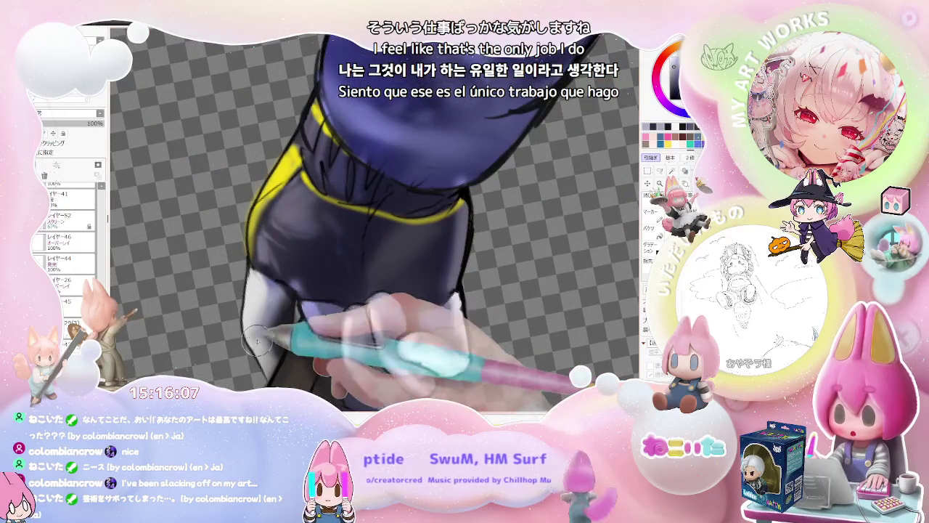
key(Delete)
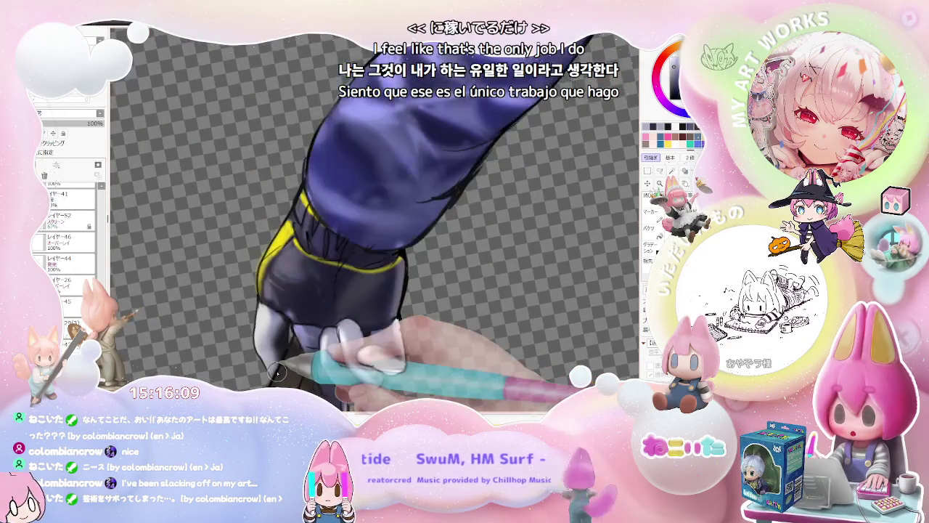
scroll(275, 334, down, 2)
scroll(300, 361, up, 2)
scroll(300, 364, up, 1)
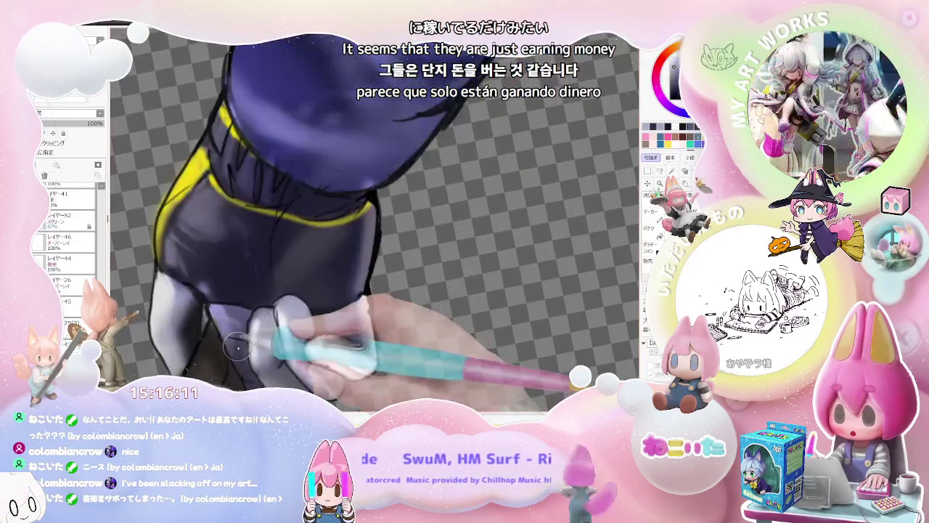
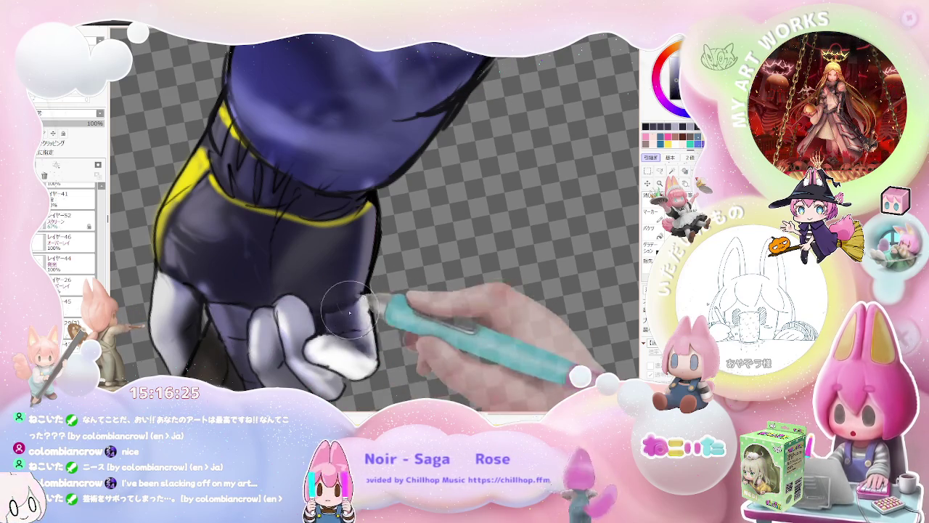
Step: Paint faint dark shading on the white finger of the knife-gripping glove
scroll(361, 354, down, 4)
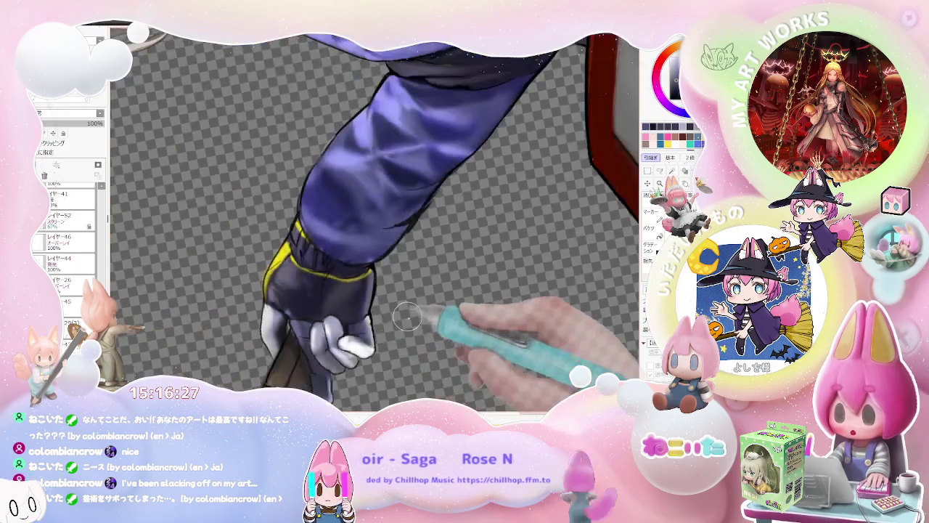
scroll(370, 341, down, 2)
scroll(381, 327, down, 1)
scroll(363, 312, up, 2)
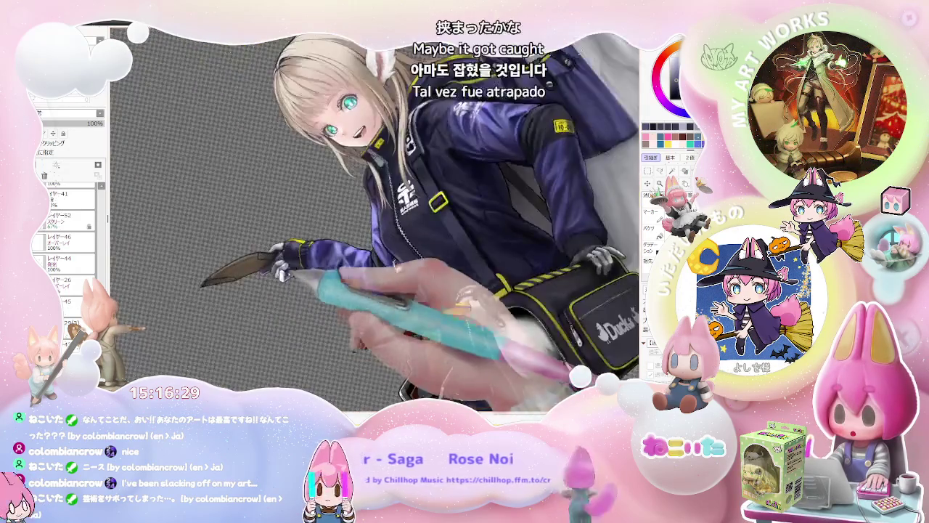
scroll(304, 297, up, 2)
scroll(274, 294, up, 2)
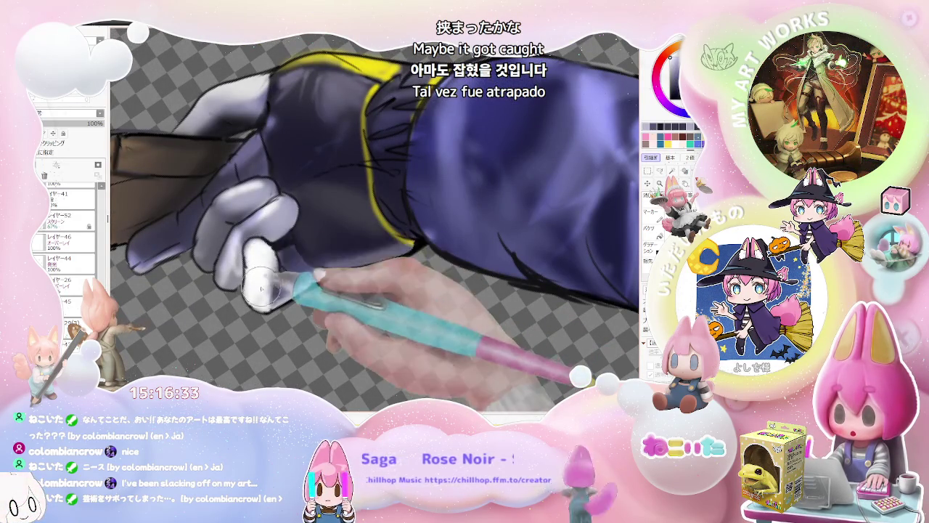
drag(314, 267, 294, 282)
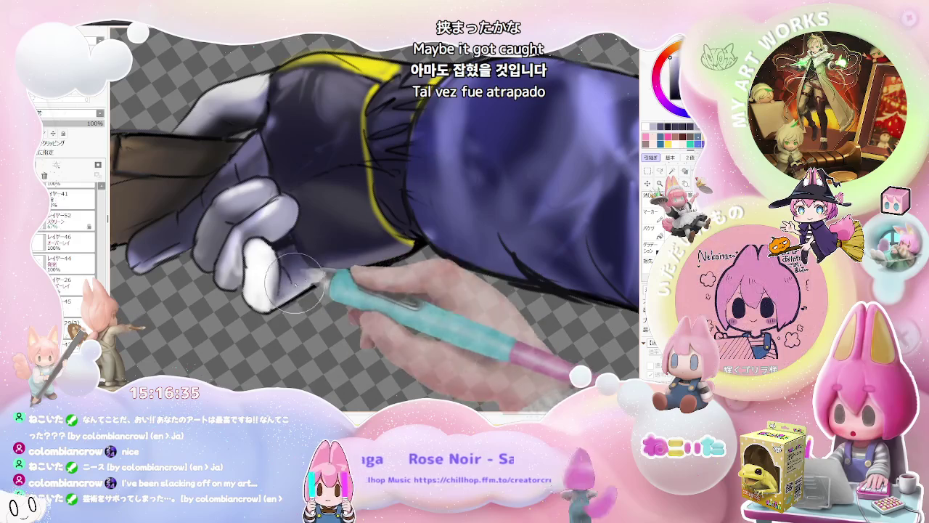
Step: Rotate and pan the view so the knife and sleeve stand upright
scroll(279, 294, down, 2)
scroll(290, 290, down, 2)
scroll(363, 298, down, 2)
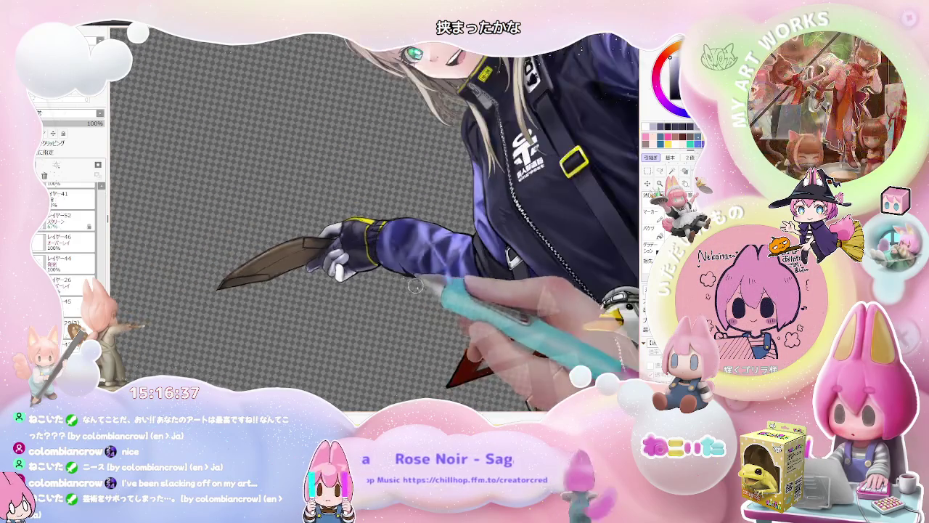
key(Delete)
key(Delete)
key(Delete)
scroll(436, 313, up, 2)
scroll(432, 326, up, 2)
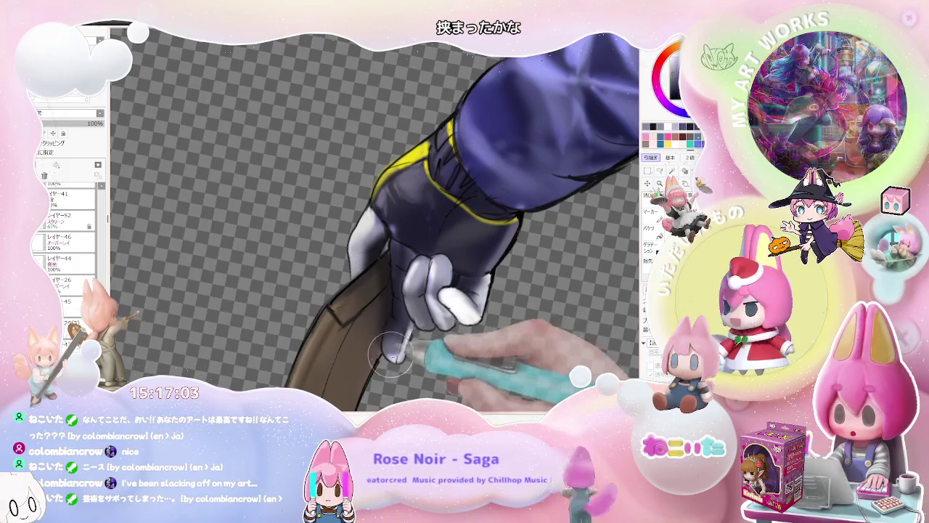
scroll(428, 331, down, 2)
scroll(450, 330, down, 1)
scroll(471, 330, down, 1)
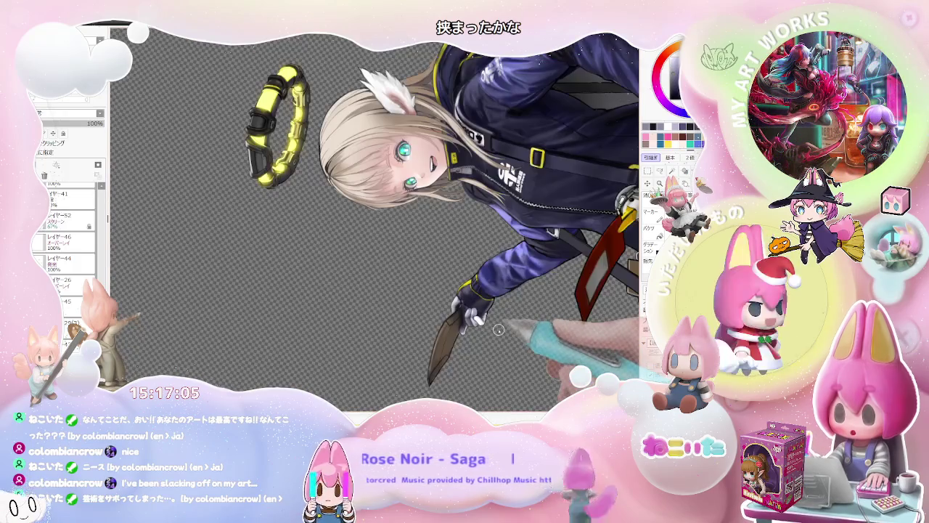
scroll(499, 329, down, 1)
key(Home)
scroll(499, 329, up, 1)
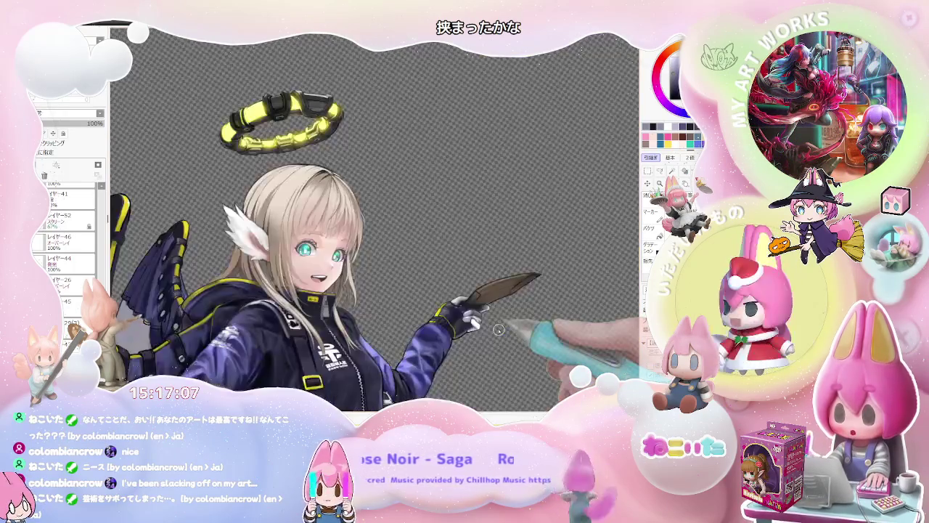
scroll(479, 320, up, 2)
scroll(450, 312, up, 2)
scroll(436, 315, up, 1)
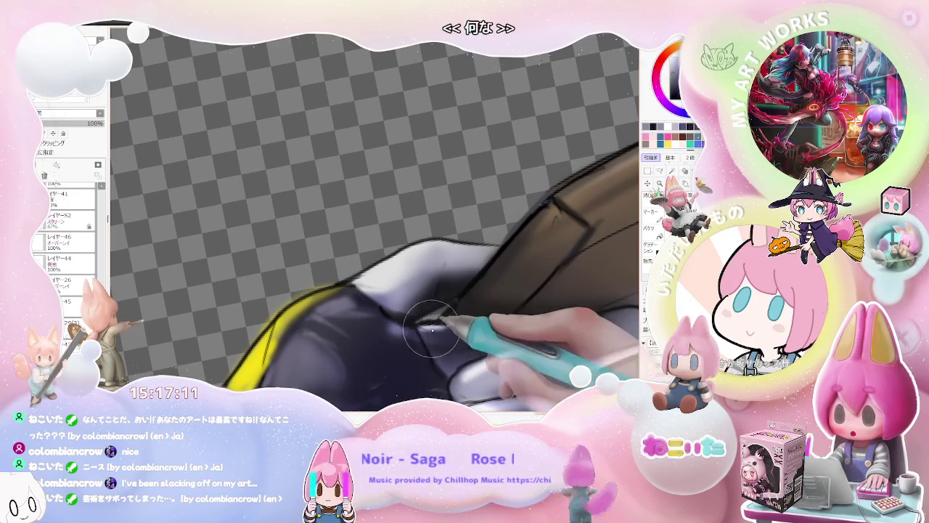
scroll(443, 334, down, 1)
scroll(460, 343, down, 1)
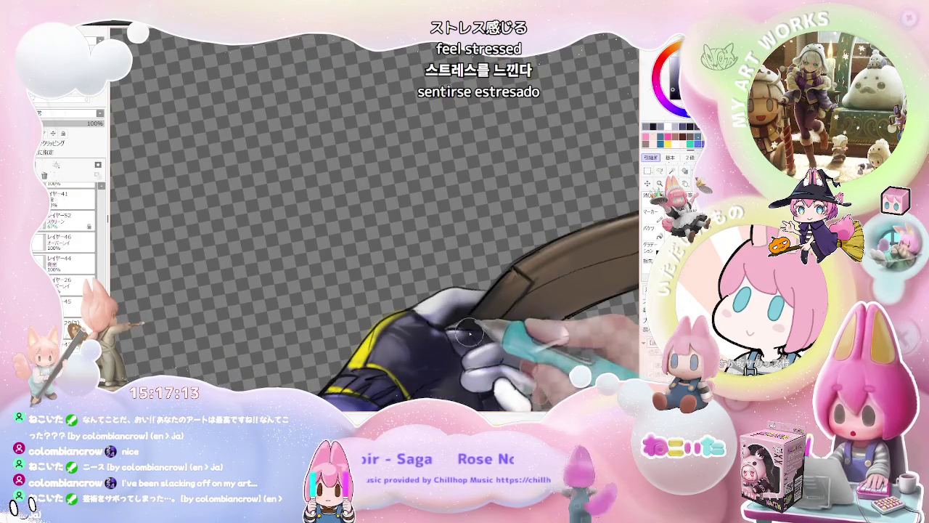
drag(459, 342, 373, 307)
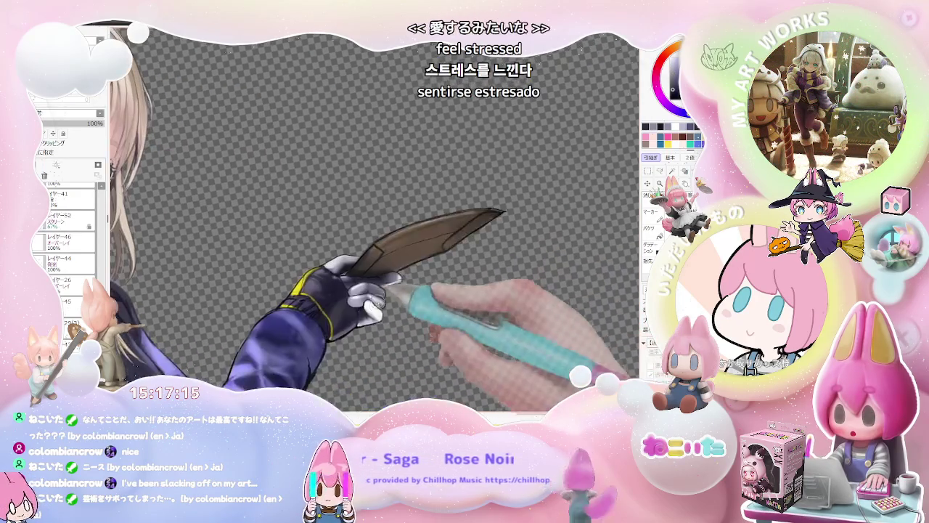
scroll(372, 308, up, 2)
scroll(376, 301, up, 2)
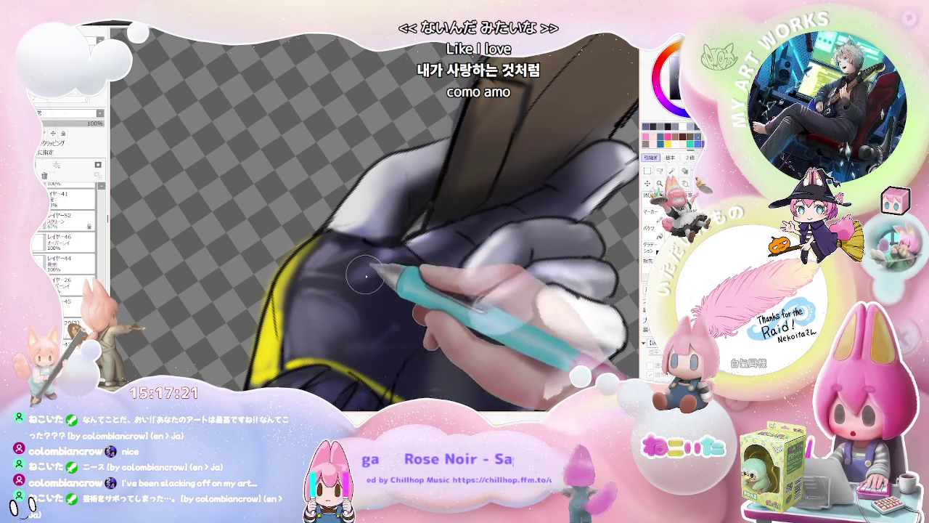
Step: Compare the gloved hand close-up against the whole winged character to check the shading
key(Delete)
key(Delete)
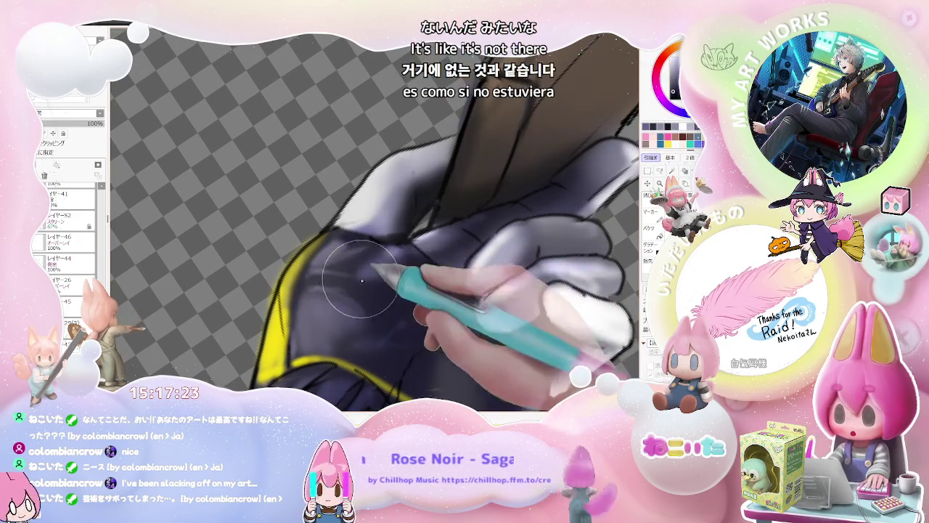
key(ctrl+minus)
key(ctrl+minus)
key(ctrl+minus)
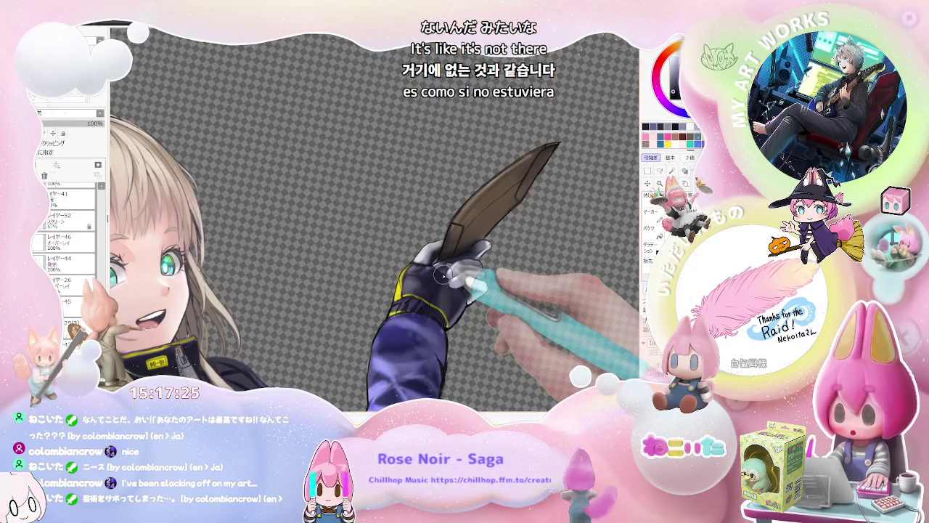
key(ctrl+plus)
key(ctrl+plus)
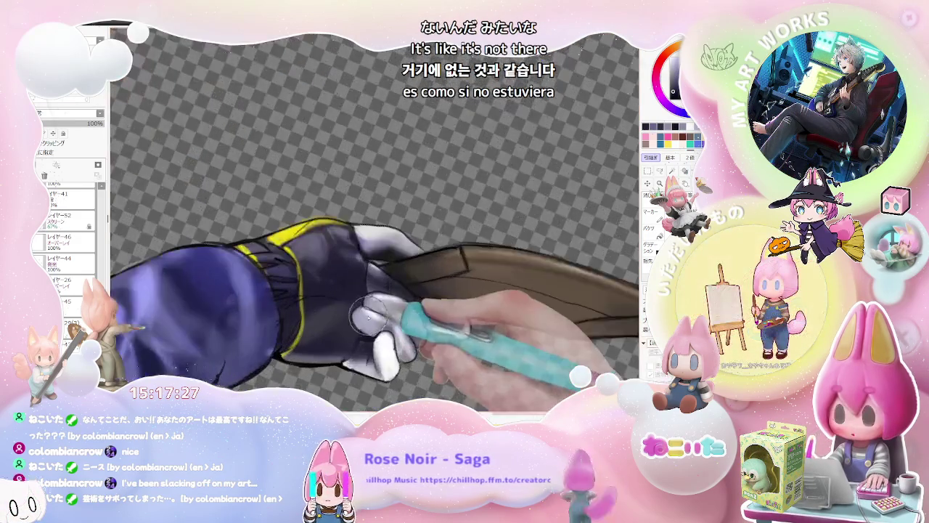
key(ctrl+plus)
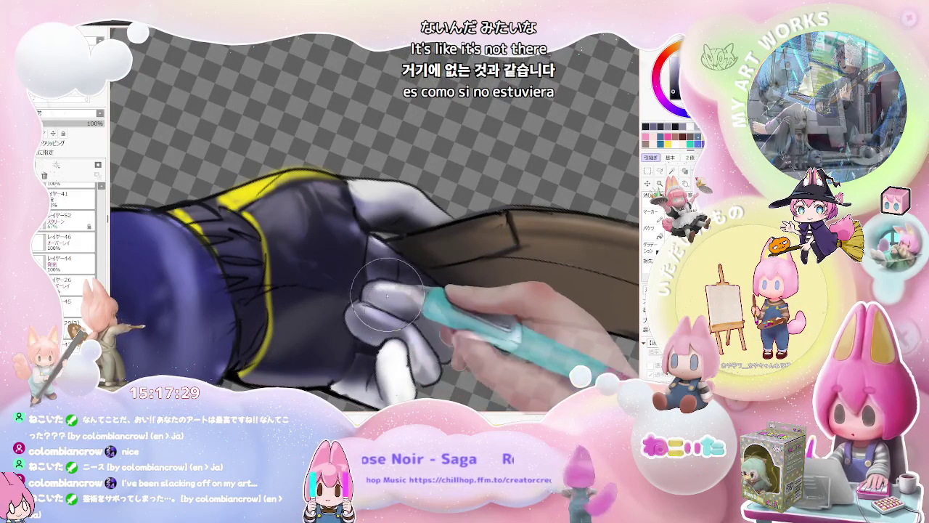
key(ctrl+minus)
key(ctrl+minus)
key(ctrl+minus)
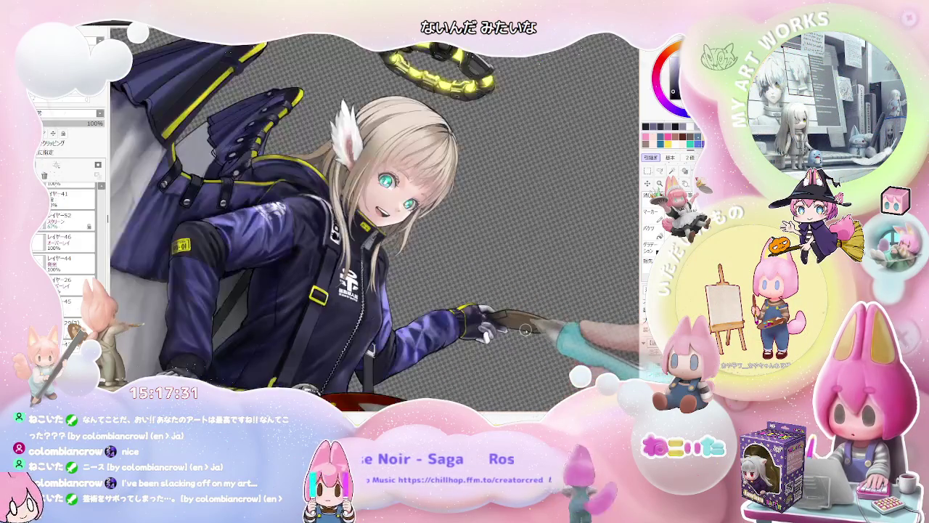
key(ctrl+plus)
key(ctrl+plus)
key(ctrl+plus)
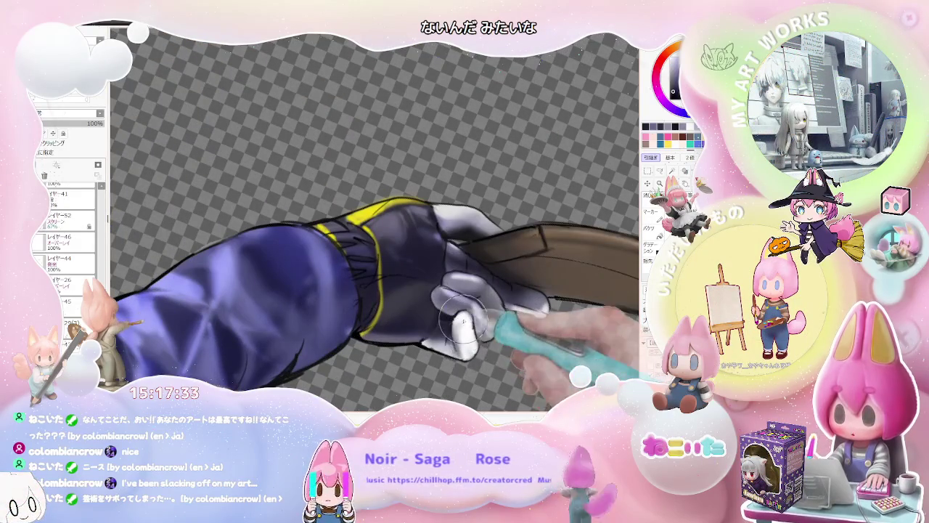
key(ctrl+plus)
key(ctrl+plus)
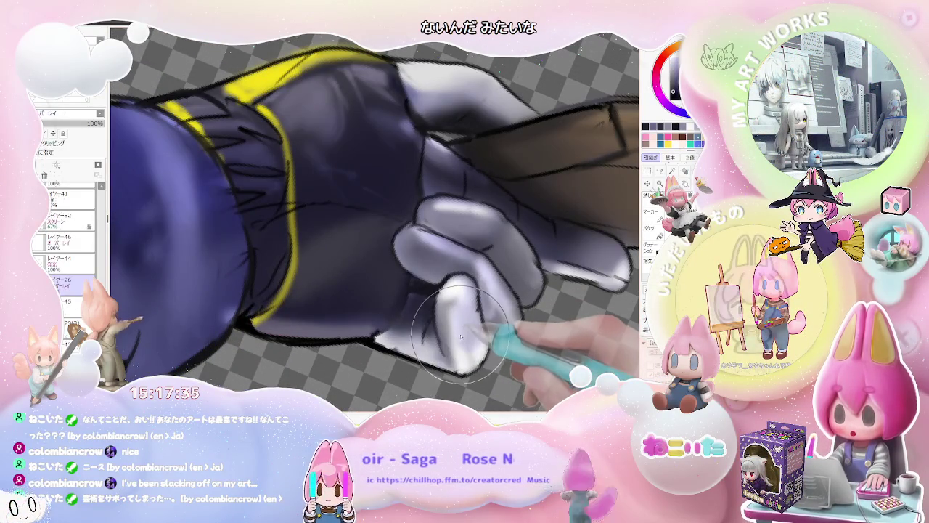
key(ctrl+minus)
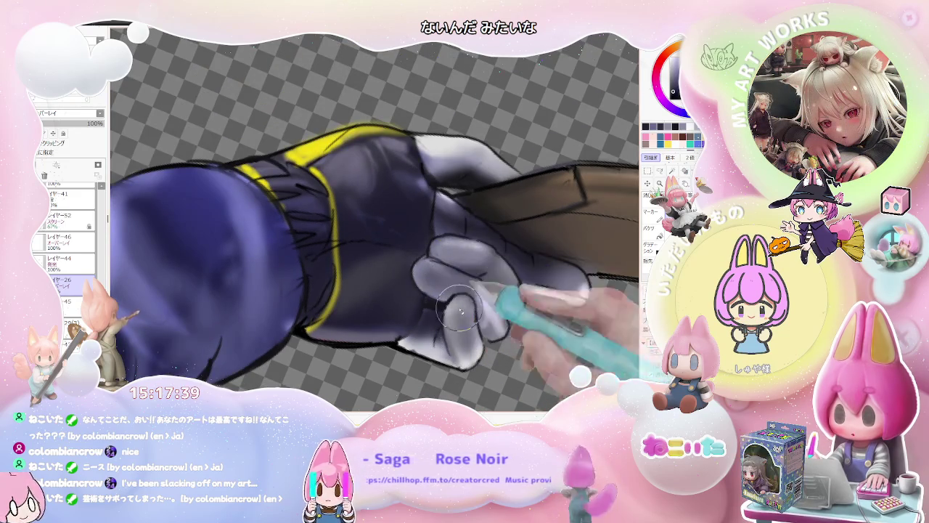
key(ctrl+minus)
key(ctrl+minus)
key(ctrl+minus)
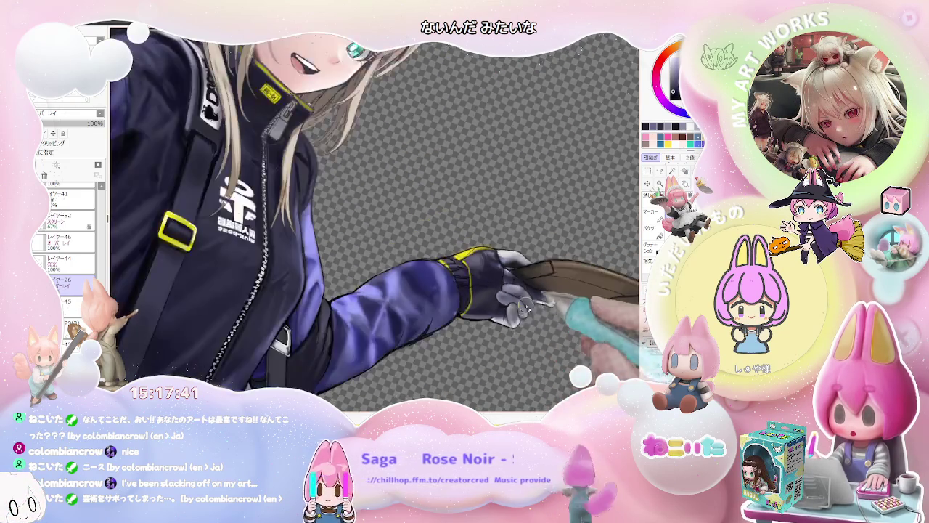
key(ctrl+minus)
key(ctrl+minus)
key(ctrl+minus)
key(End)
key(End)
key(End)
key(End)
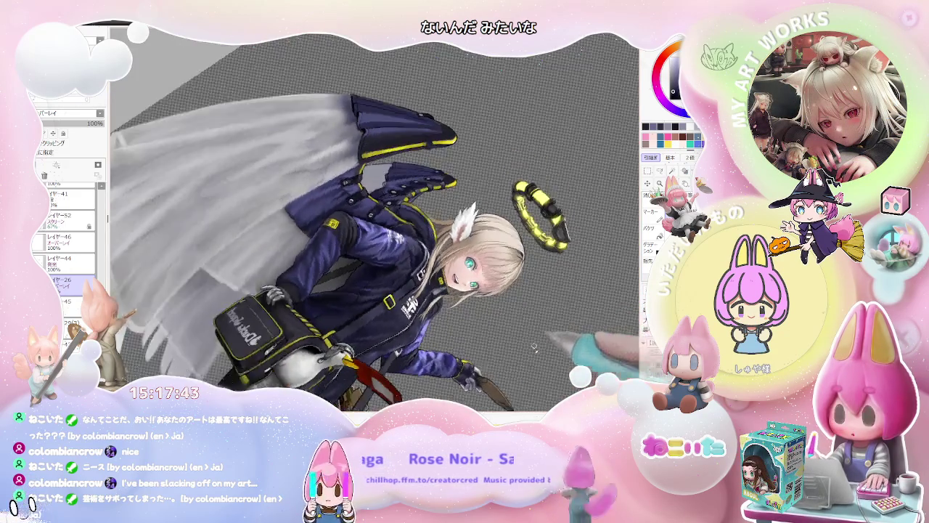
key(End)
key(End)
key(End)
key(End)
Step: Zoom in on the glove and set a brush size for detailing
scroll(398, 312, up, 2)
scroll(363, 316, up, 2)
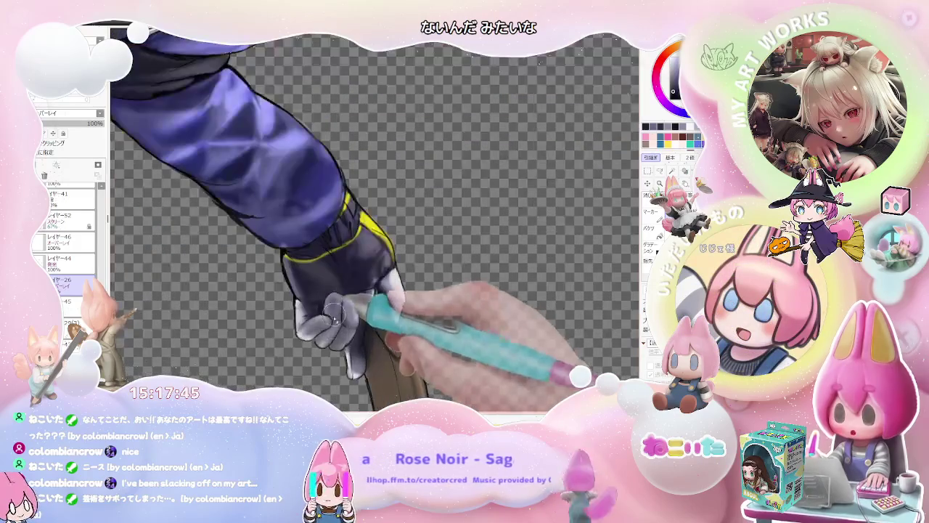
scroll(350, 314, up, 1)
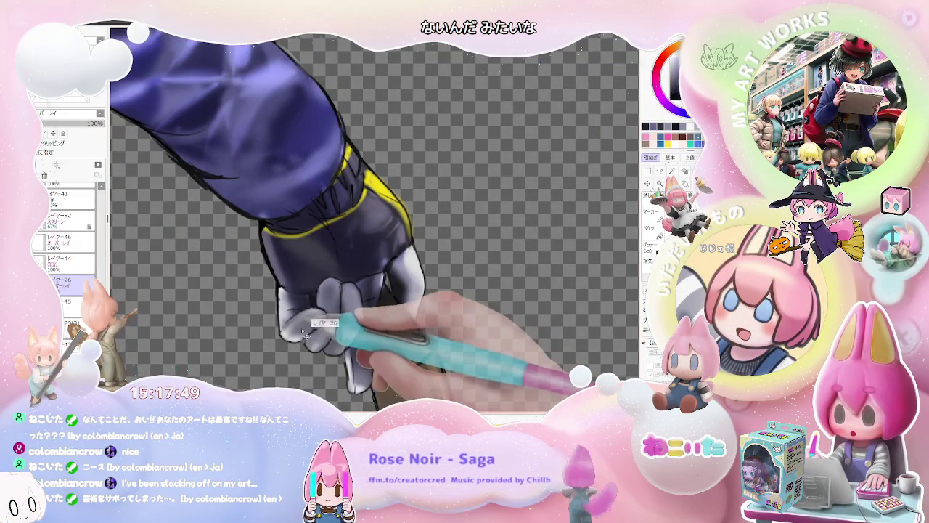
drag(294, 327, 333, 329)
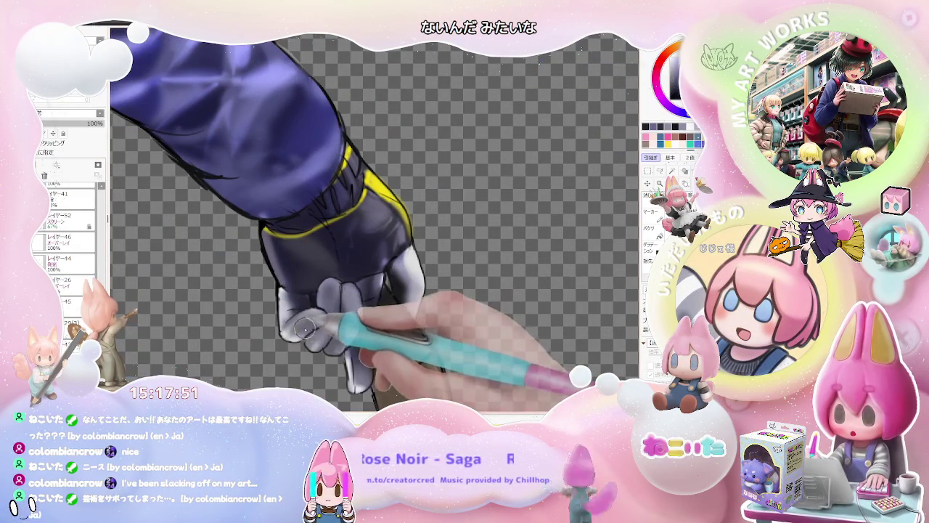
Step: Refine the shading on the white glove and the brown knife handle
scroll(287, 328, up, 1)
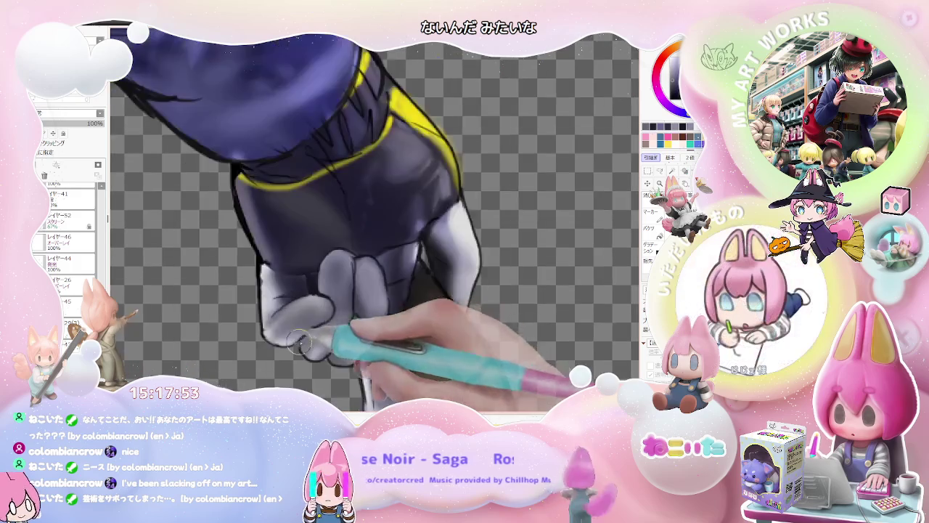
scroll(294, 328, up, 1)
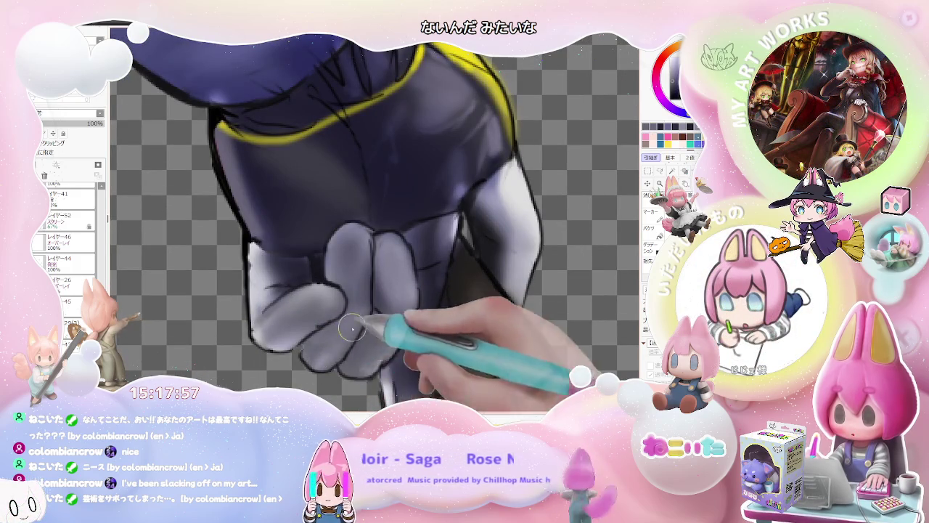
scroll(396, 339, down, 2)
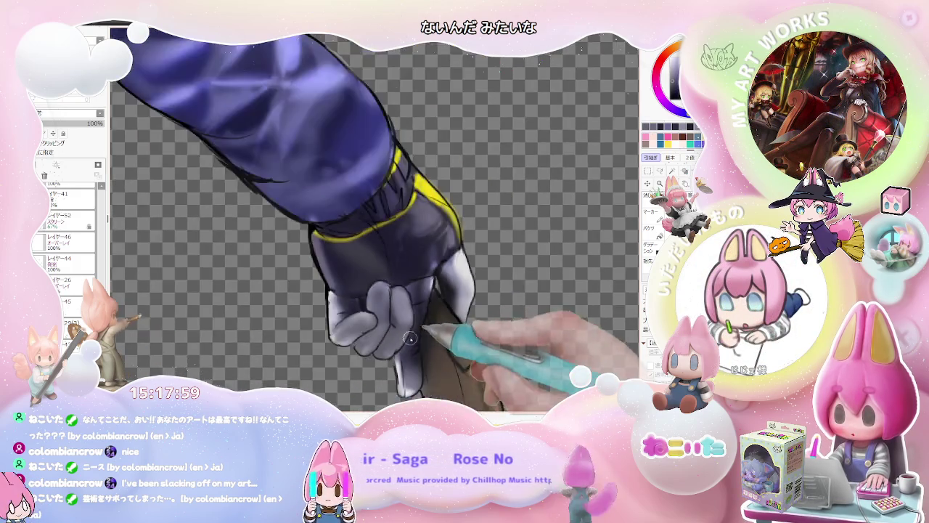
scroll(435, 338, down, 2)
scroll(479, 336, down, 2)
scroll(508, 335, down, 1)
scroll(479, 345, up, 2)
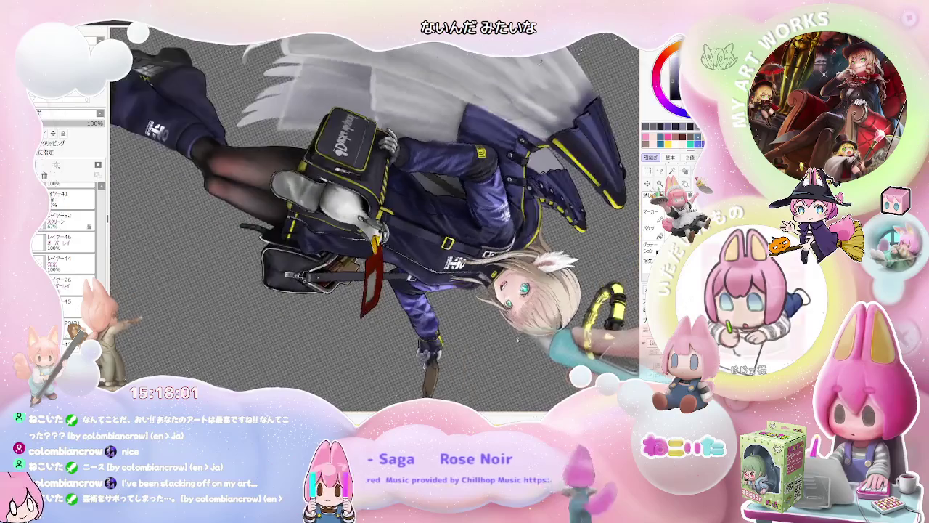
scroll(399, 360, up, 2)
scroll(326, 377, up, 2)
scroll(301, 361, up, 2)
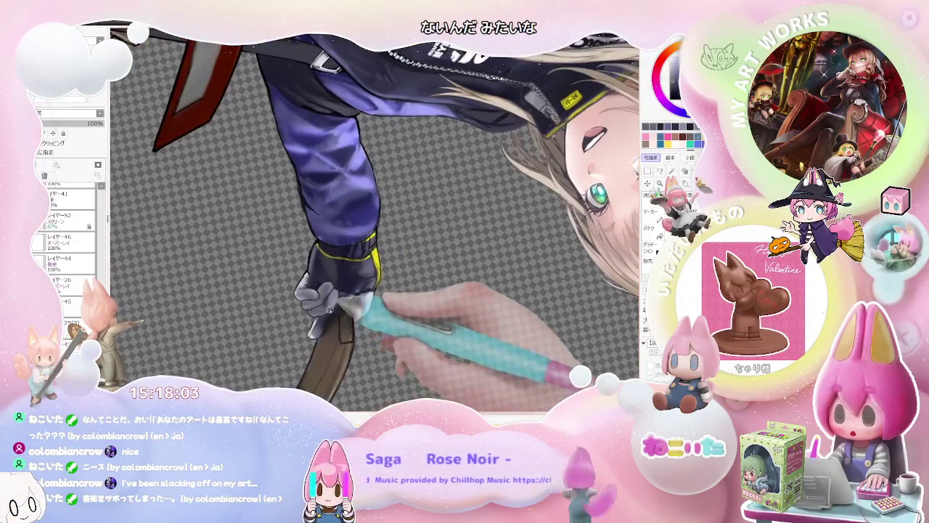
scroll(306, 352, up, 2)
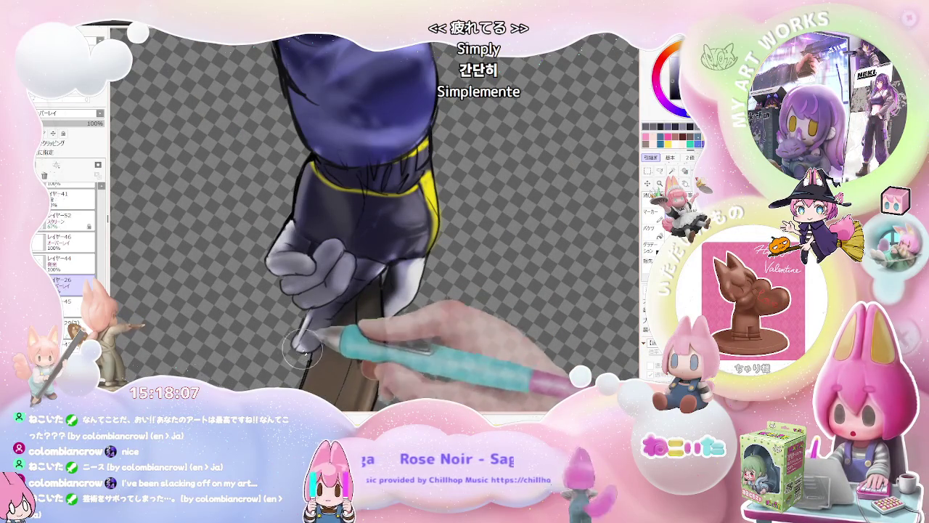
scroll(353, 312, down, 2)
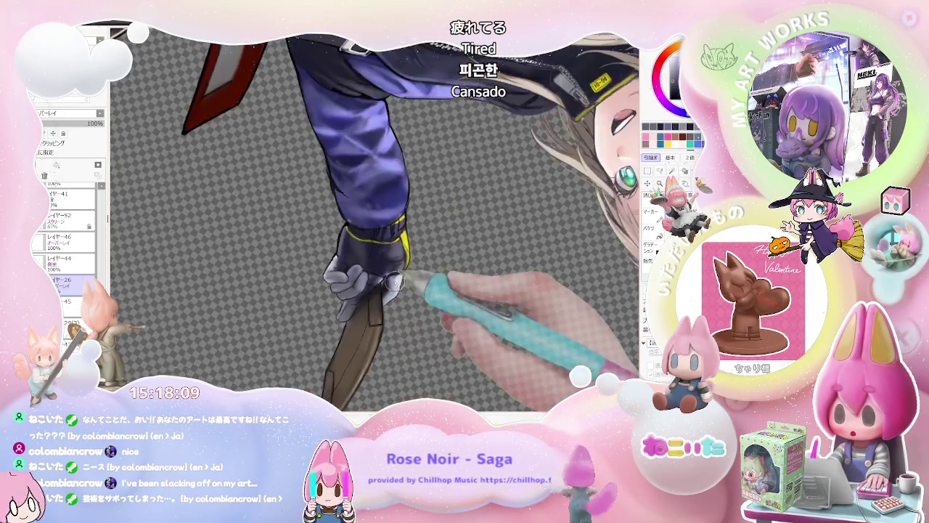
scroll(392, 319, down, 2)
scroll(448, 327, up, 1)
scroll(356, 301, up, 2)
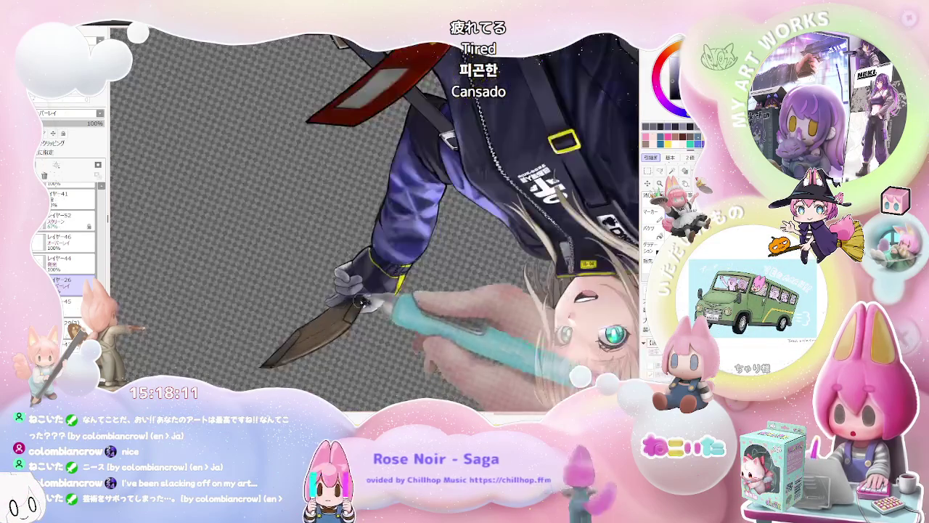
scroll(338, 290, up, 1)
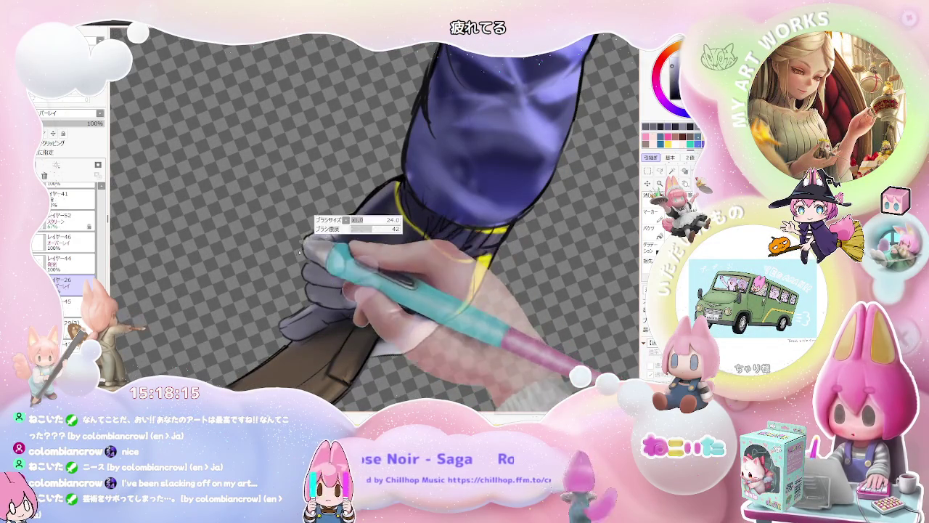
scroll(308, 257, up, 1)
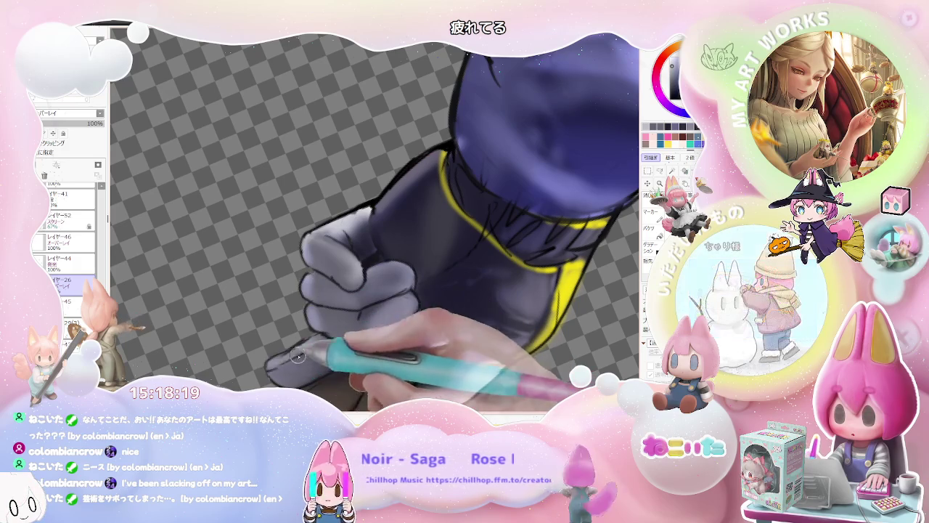
scroll(300, 377, down, 2)
scroll(312, 367, down, 2)
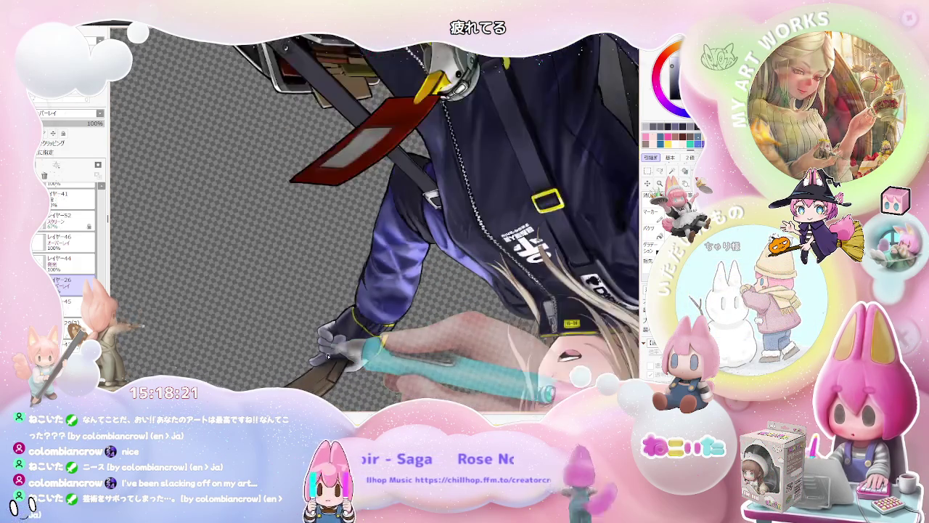
scroll(330, 355, down, 1)
scroll(331, 349, up, 2)
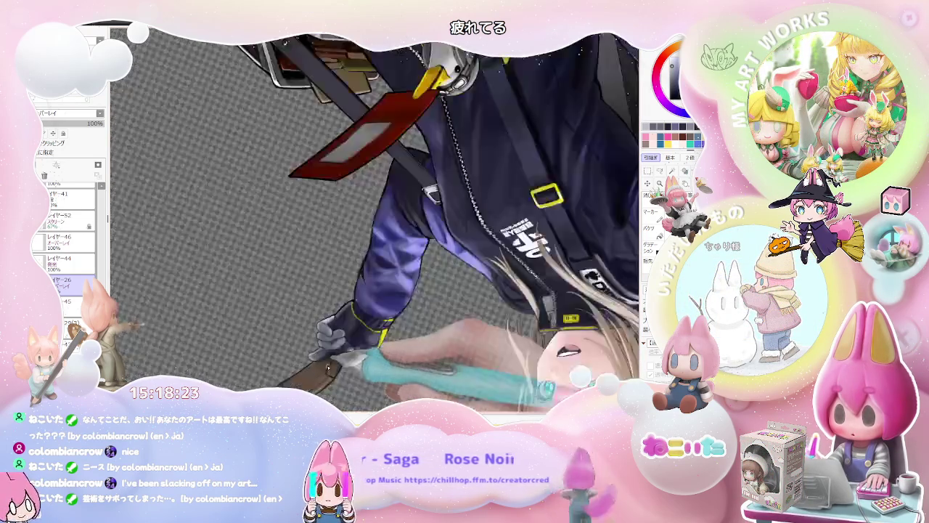
scroll(326, 337, up, 2)
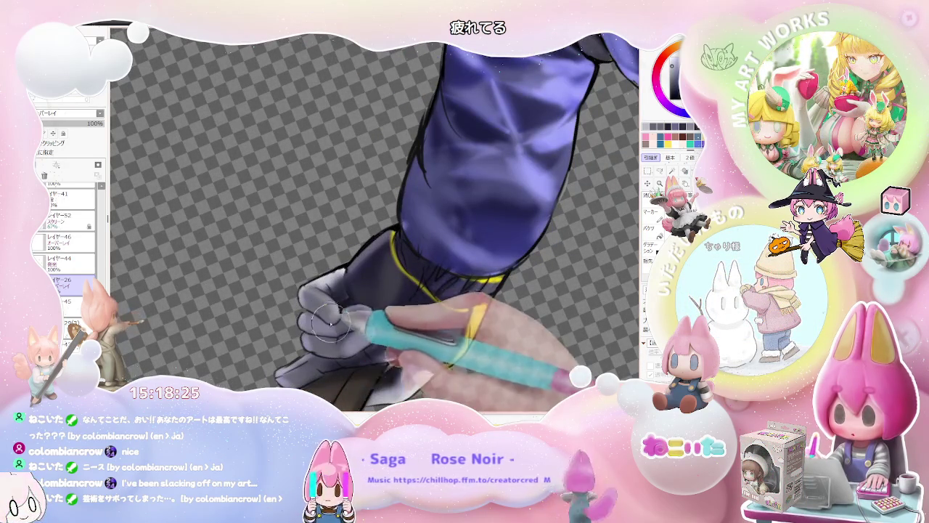
scroll(344, 320, down, 1)
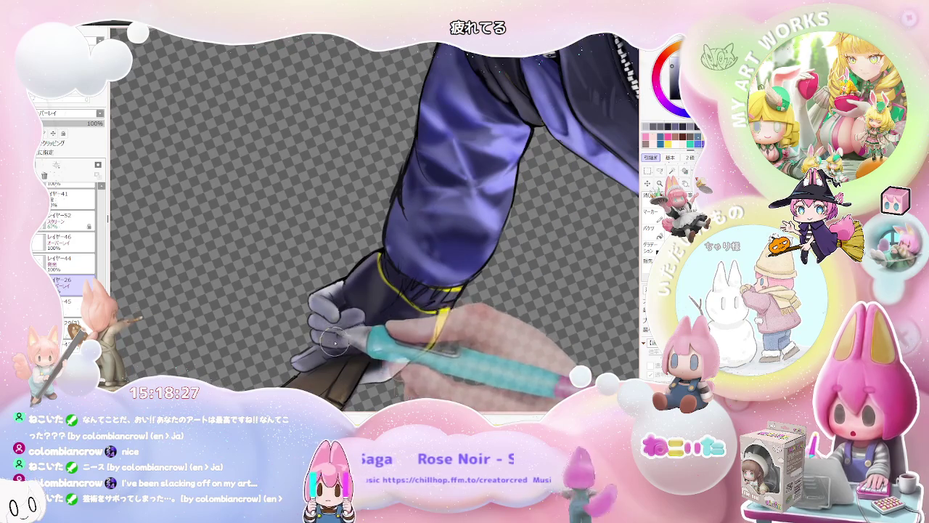
scroll(338, 347, down, 1)
scroll(343, 350, down, 1)
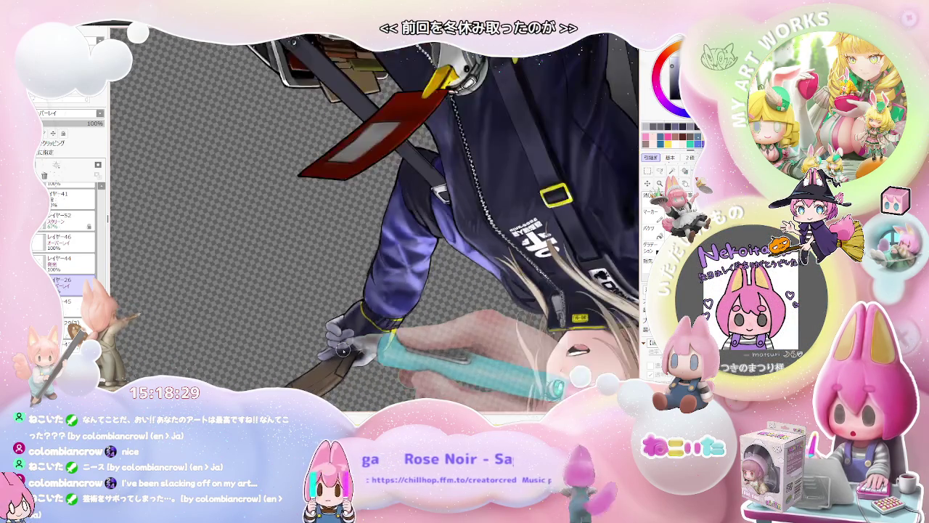
scroll(343, 350, down, 1)
scroll(334, 359, up, 1)
scroll(322, 369, down, 1)
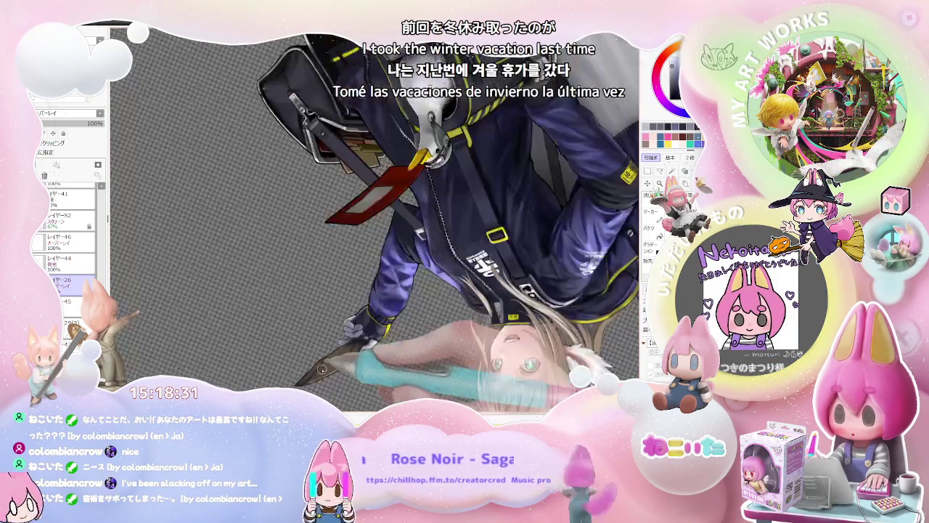
scroll(327, 363, up, 2)
scroll(345, 344, up, 1)
scroll(363, 326, up, 1)
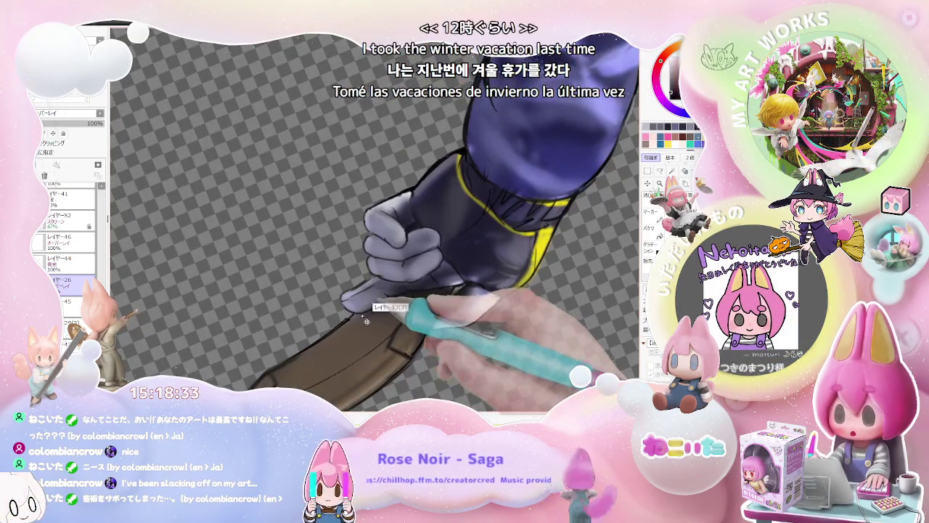
scroll(356, 323, down, 1)
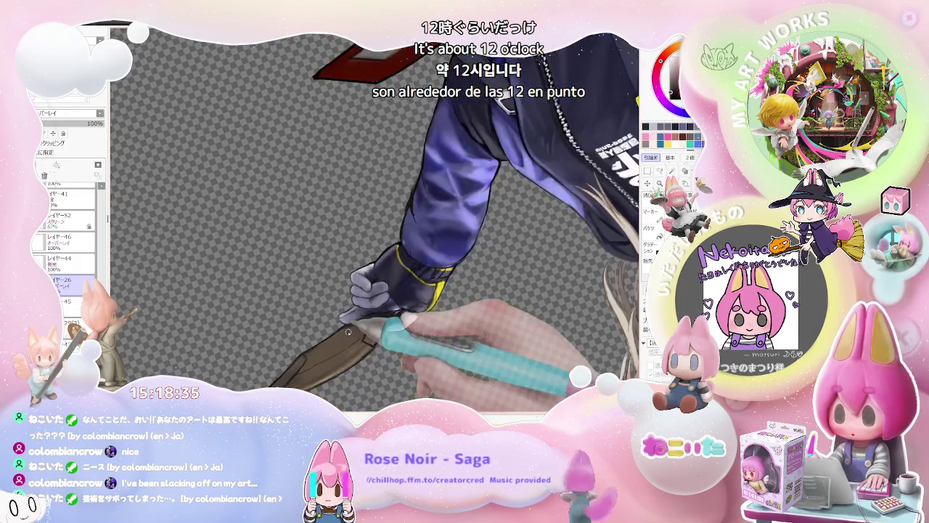
scroll(353, 327, down, 1)
scroll(349, 330, down, 1)
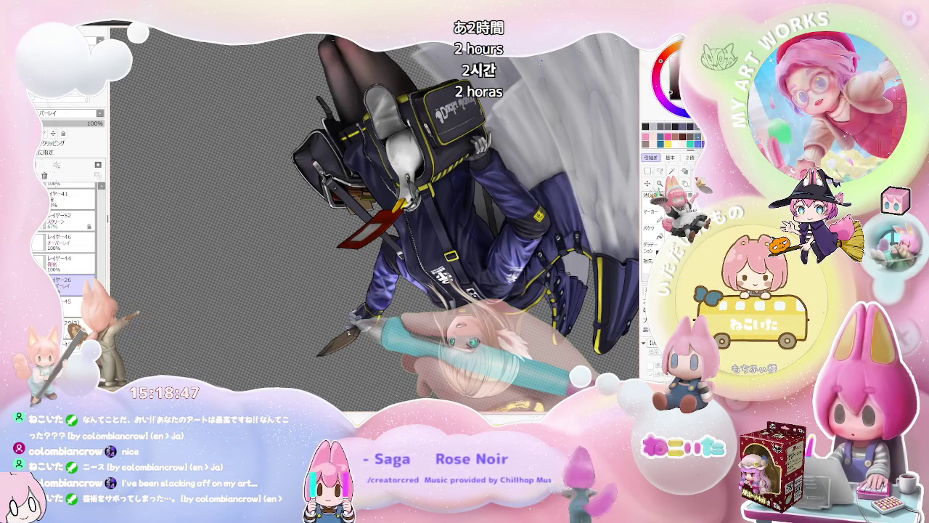
scroll(349, 332, up, 3)
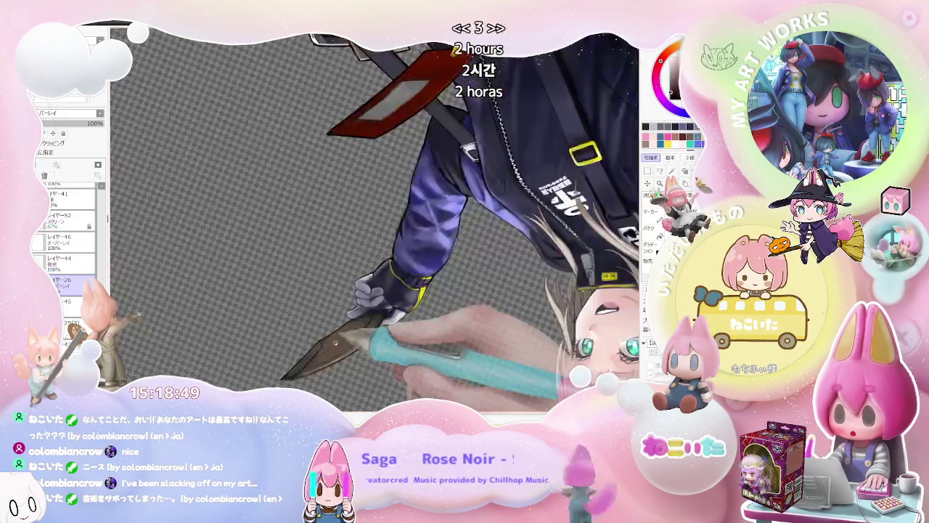
scroll(341, 326, up, 2)
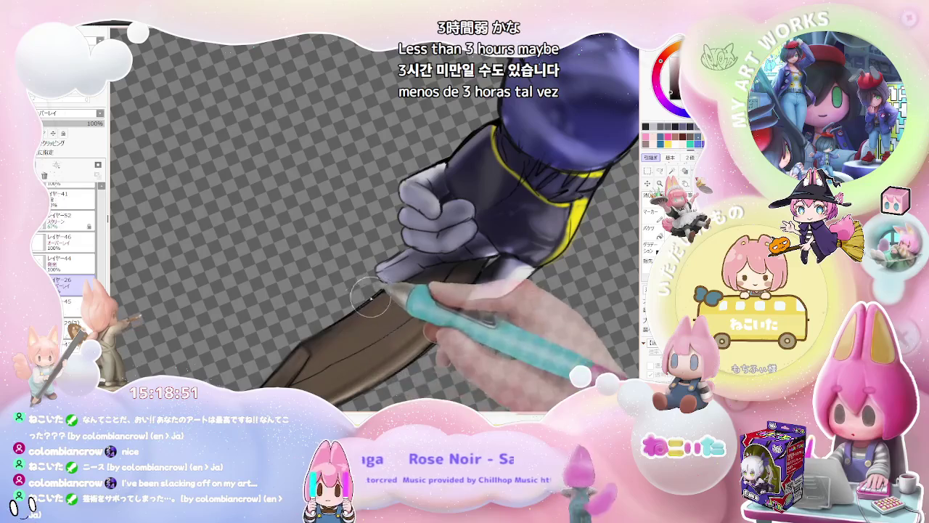
Step: Tilt the canvas slightly and zoom back out from the hand
key(Delete)
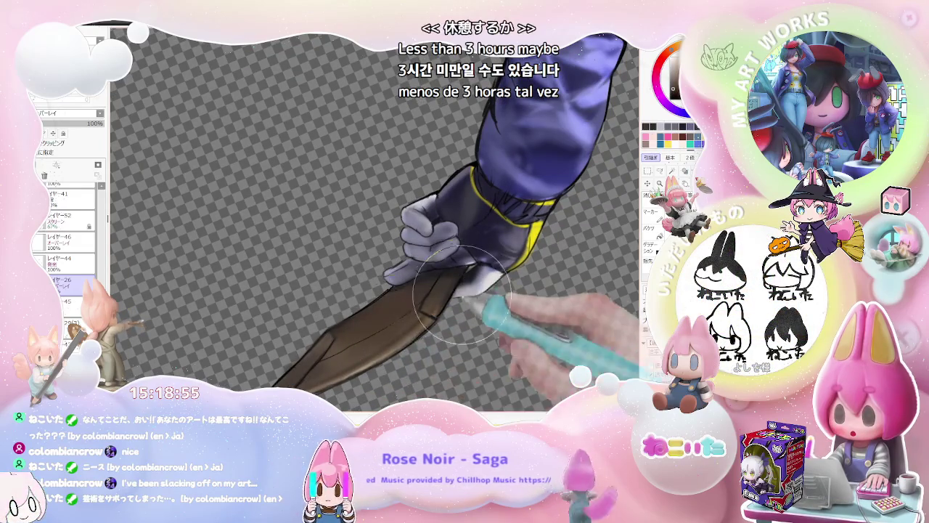
scroll(436, 304, down, 2)
scroll(472, 297, down, 2)
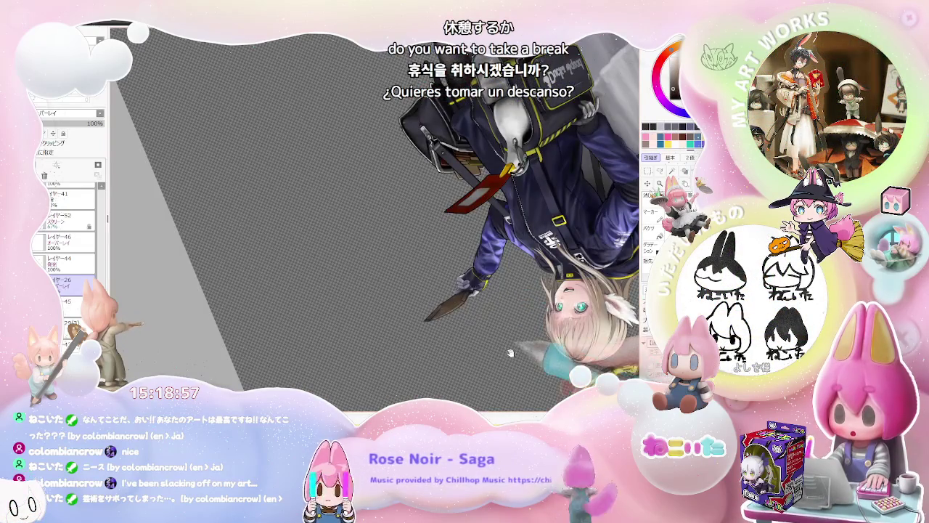
Step: Centre the upright figure, then zoom in close on the folders inside the bag
drag(510, 354, 372, 342)
key(End)
key(End)
key(End)
key(End)
key(End)
key(End)
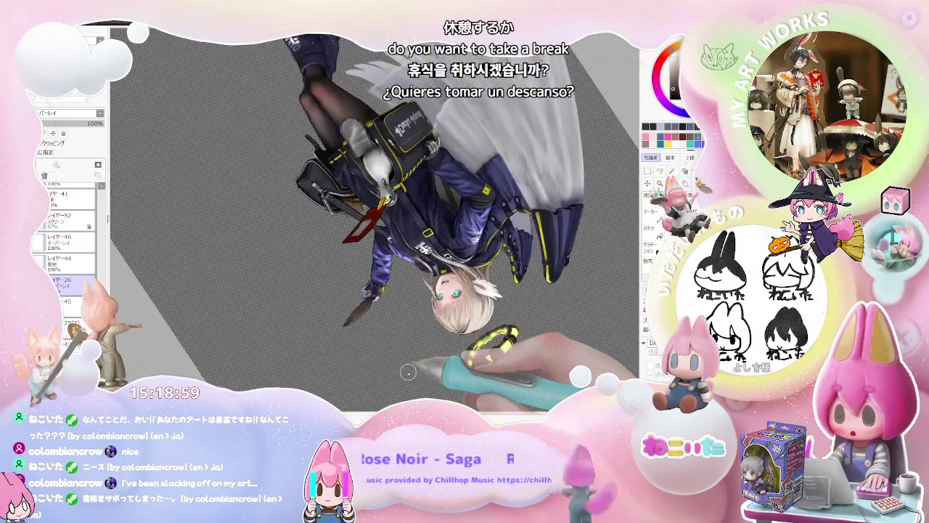
key(End)
key(End)
key(End)
key(End)
key(End)
key(End)
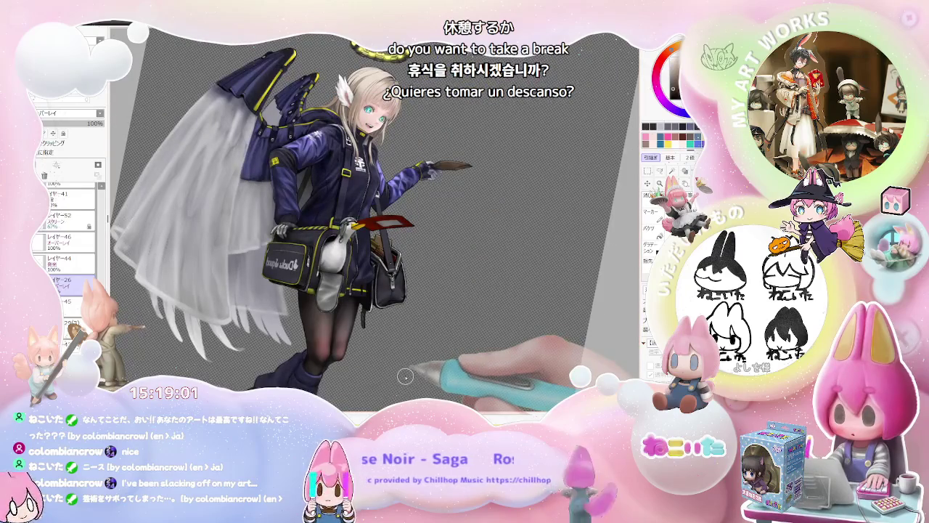
scroll(435, 189, up, 2)
scroll(436, 153, up, 2)
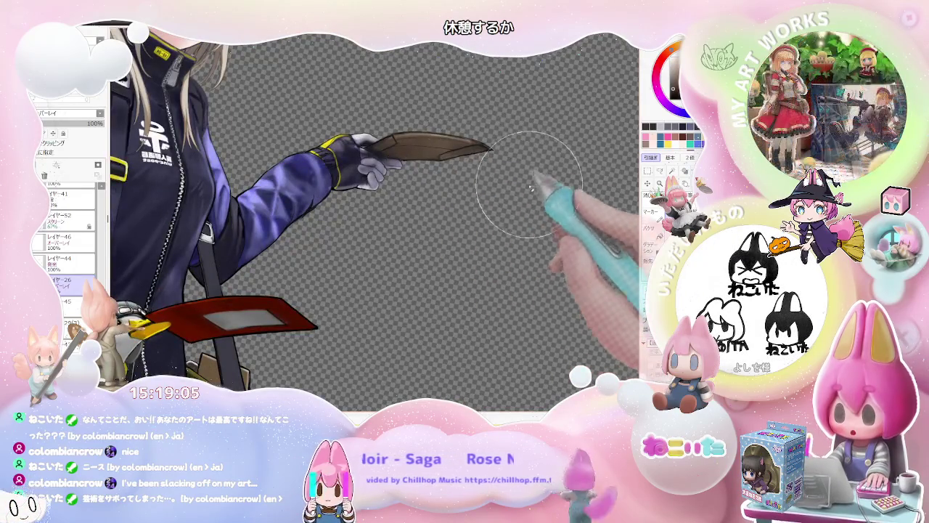
scroll(545, 201, down, 3)
drag(554, 247, 465, 279)
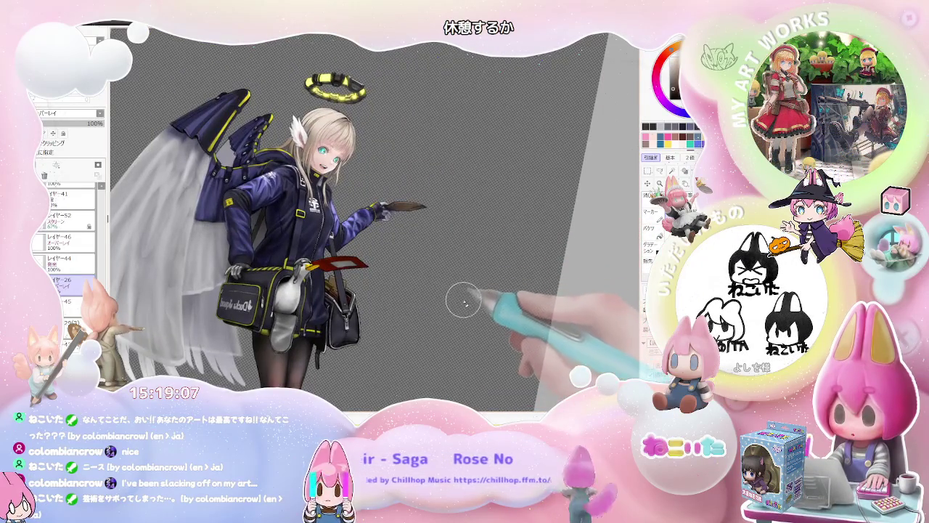
scroll(406, 290, up, 2)
scroll(362, 283, up, 3)
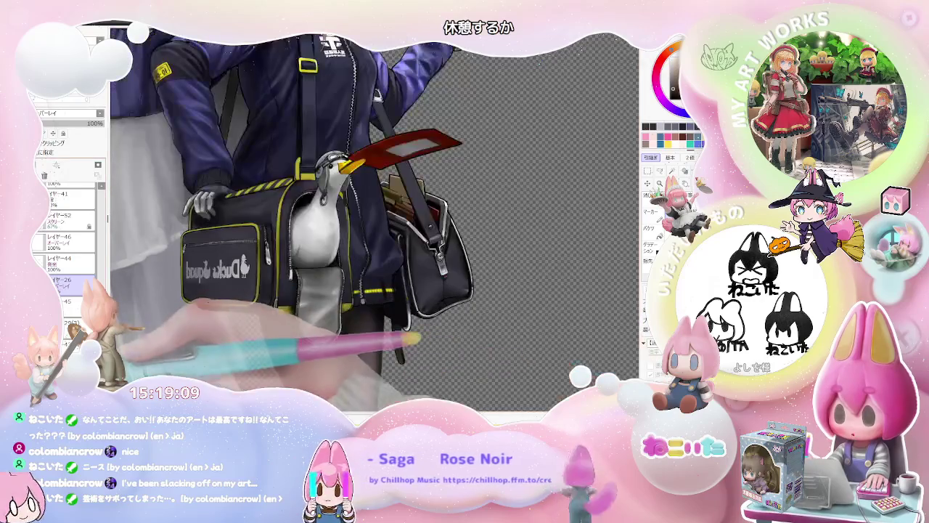
scroll(407, 218, up, 2)
scroll(406, 218, up, 2)
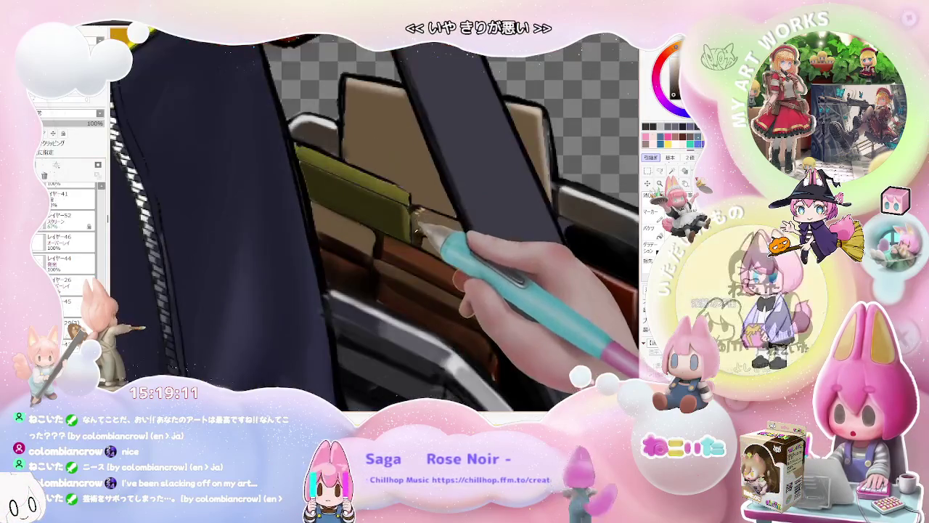
Step: Angle the view and shade the bag's folders with a smaller brush
mouse_move(411, 201)
mouse_down()
mouse_move(411, 267)
mouse_move(374, 251)
mouse_up()
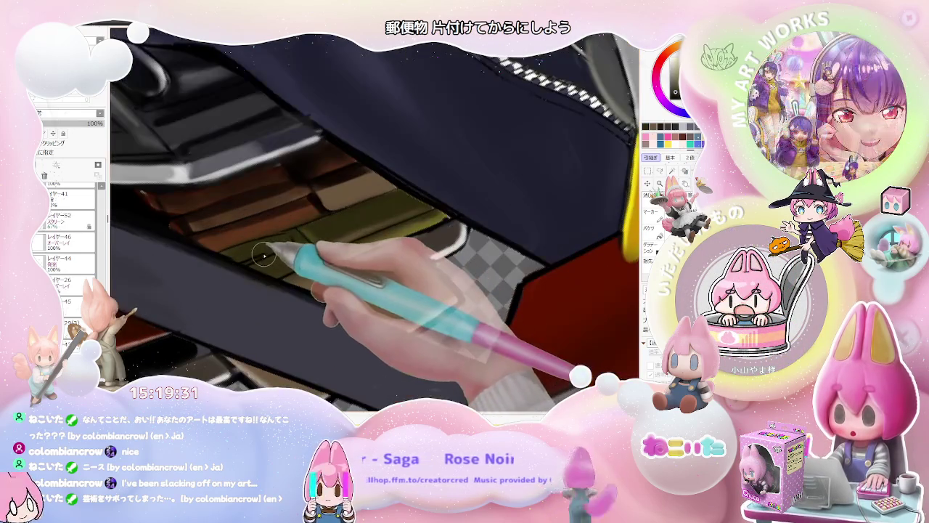
key(bracketleft)
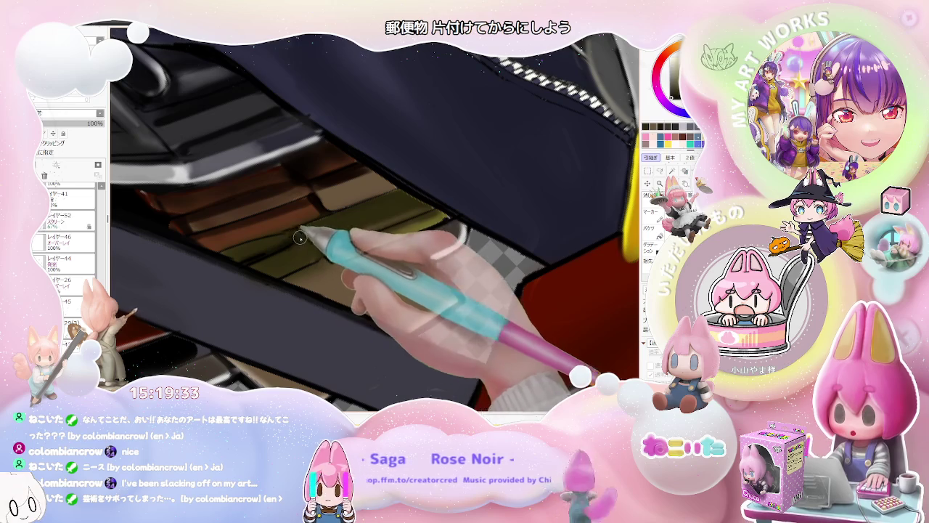
key(bracketleft)
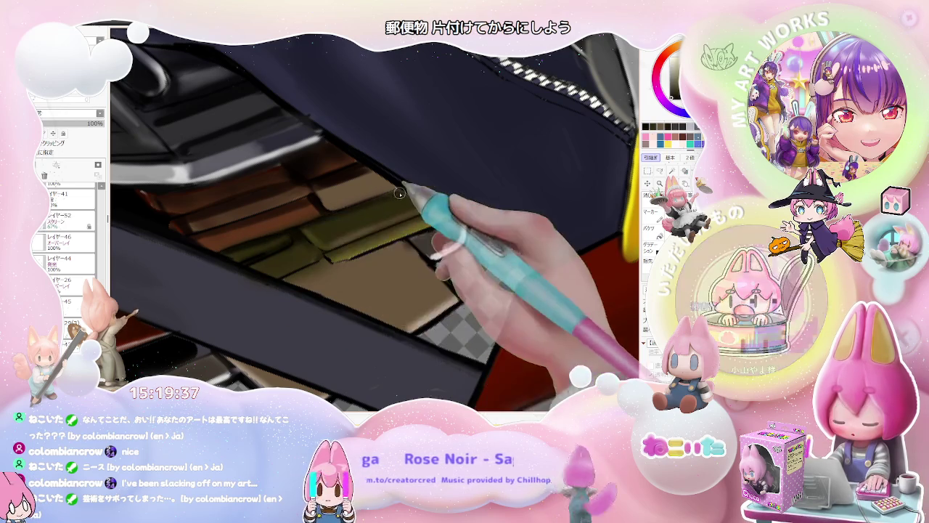
key(bracketleft)
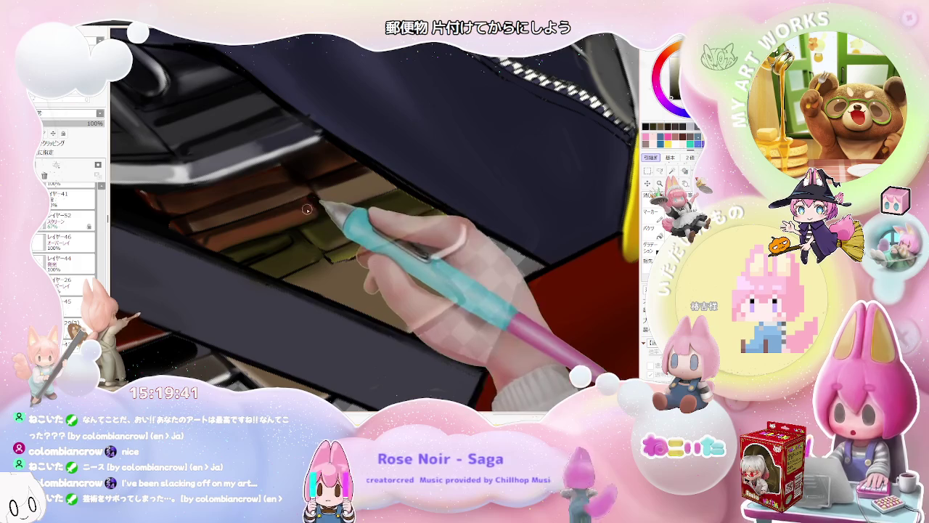
scroll(312, 211, down, 1)
scroll(332, 203, up, 1)
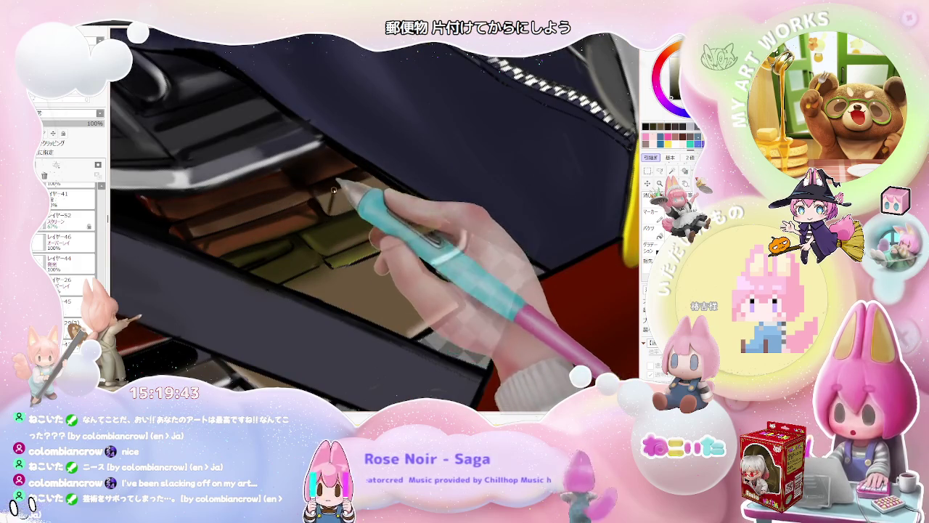
Step: Add highlights and a small metal snap to the tan folder
key(bracketright)
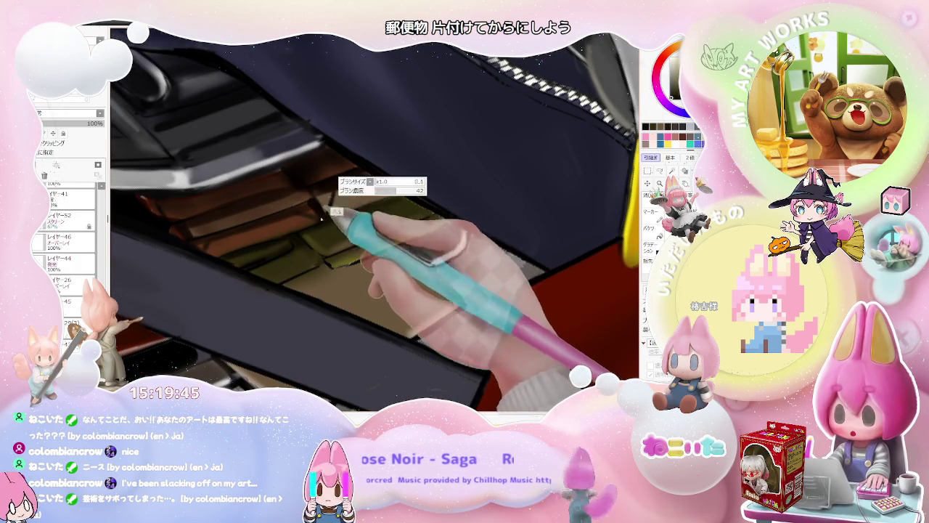
scroll(341, 200, down, 1)
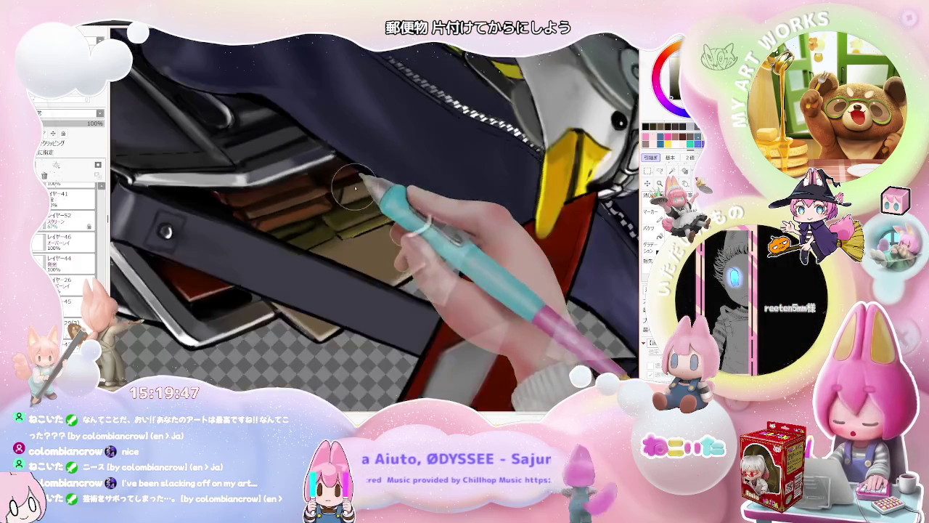
scroll(377, 215, down, 1)
scroll(394, 220, up, 1)
key(bracketleft)
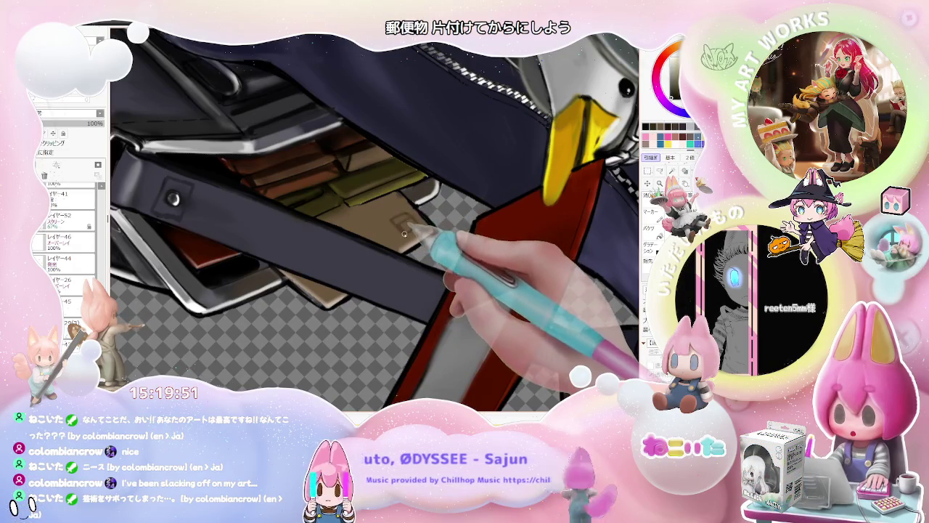
key(bracketright)
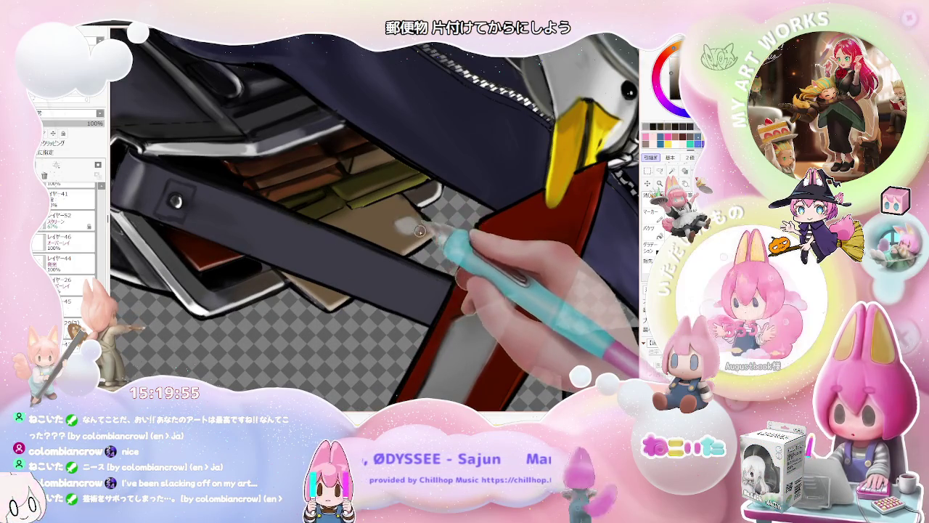
scroll(398, 224, down, 2)
scroll(407, 218, down, 3)
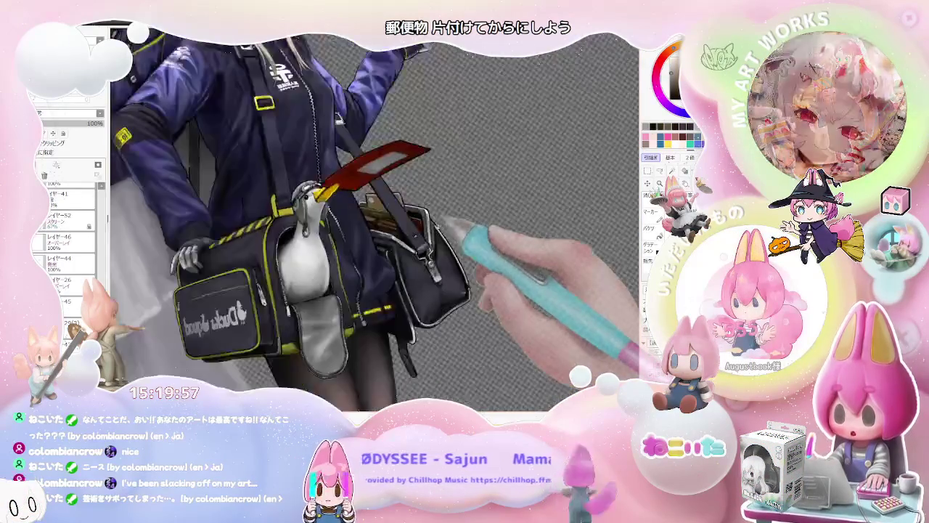
Step: Zoom from the torso to a close-up of the cardboard box and folders
scroll(406, 218, down, 2)
scroll(349, 138, up, 3)
scroll(407, 181, up, 2)
scroll(436, 159, up, 2)
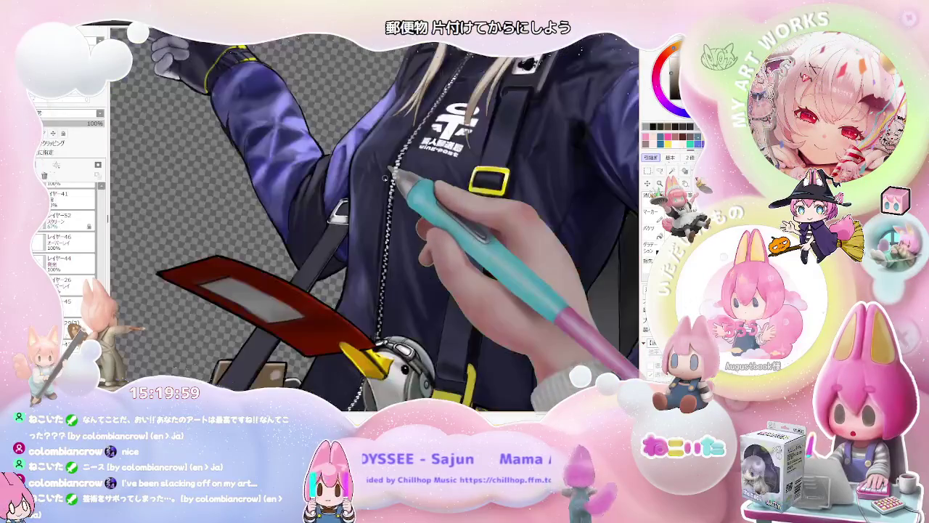
scroll(446, 143, up, 2)
scroll(435, 156, up, 2)
scroll(312, 207, up, 2)
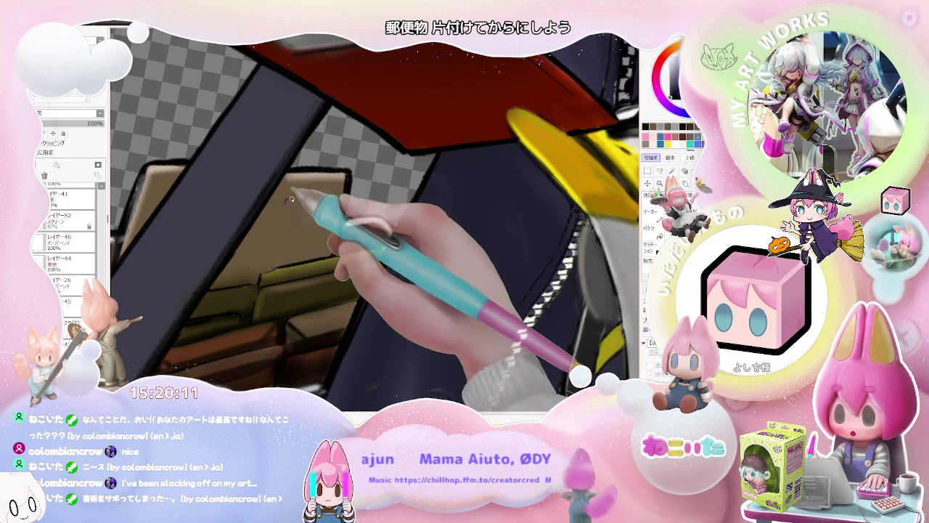
Step: Letter a small handwritten number near the top of the tan paper
drag(288, 199, 305, 207)
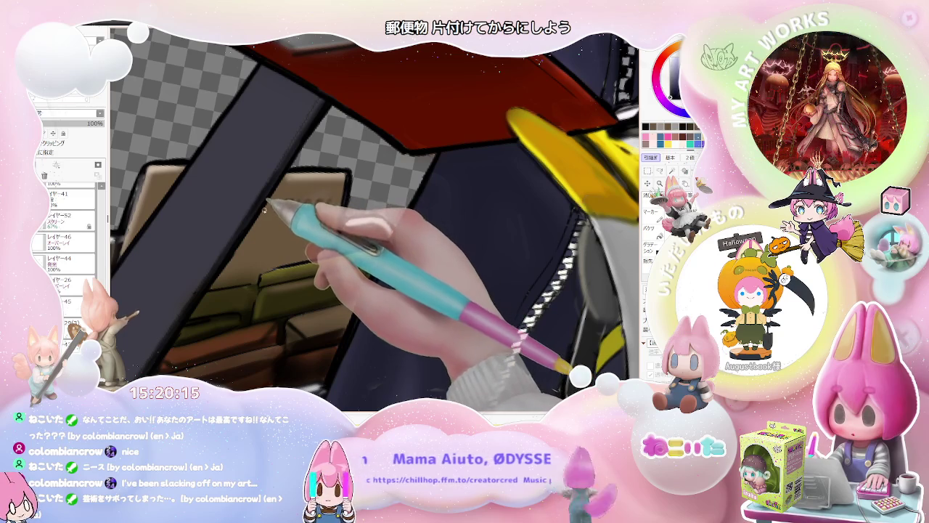
drag(295, 211, 396, 215)
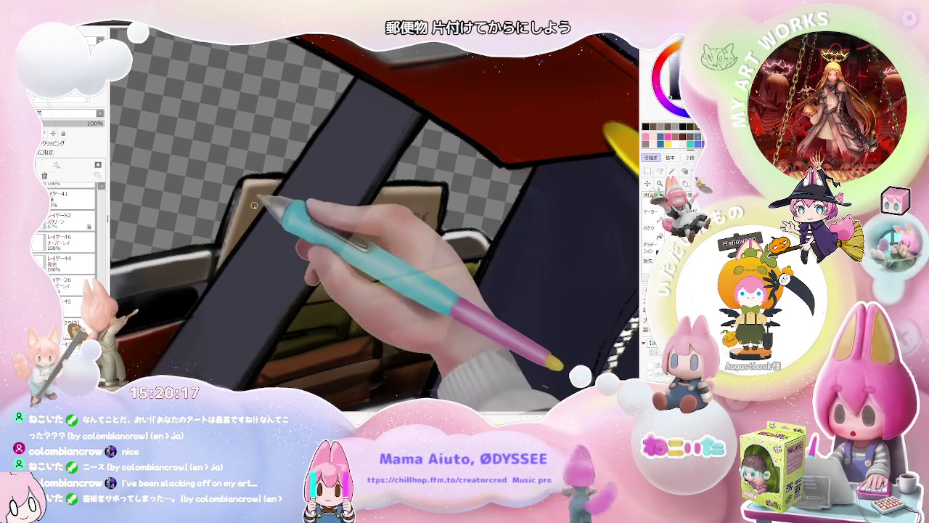
key(minus)
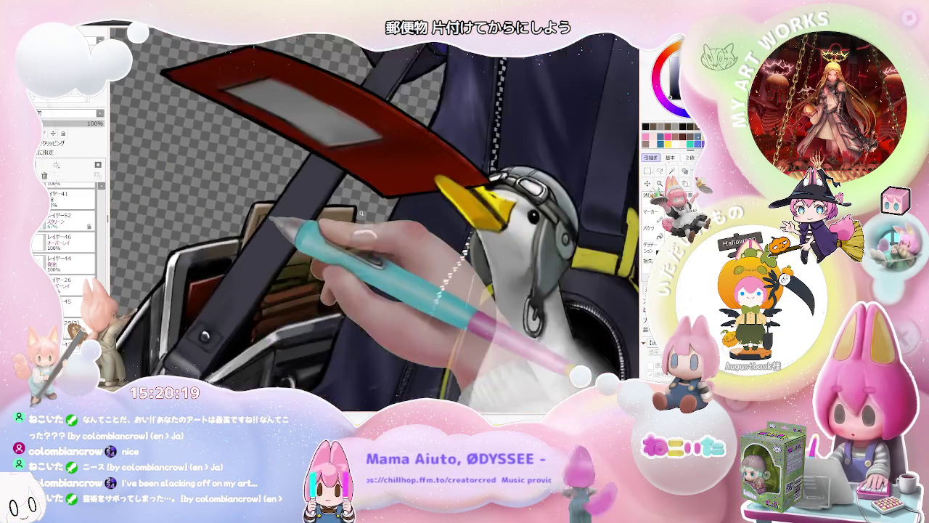
key(minus)
key(plus)
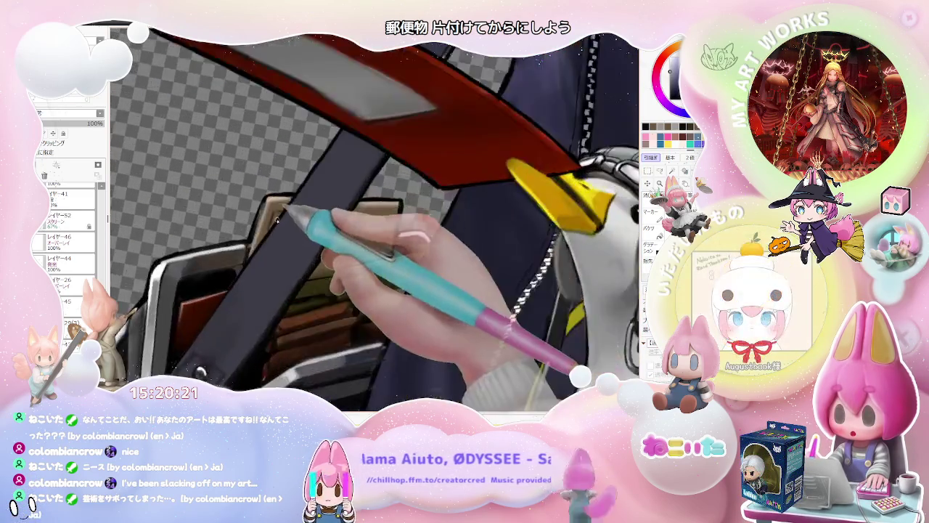
key(plus)
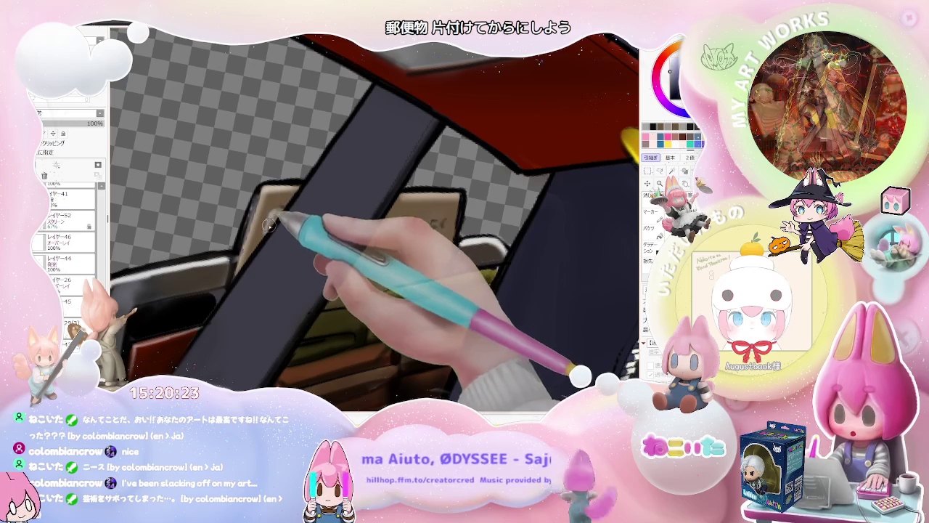
key(minus)
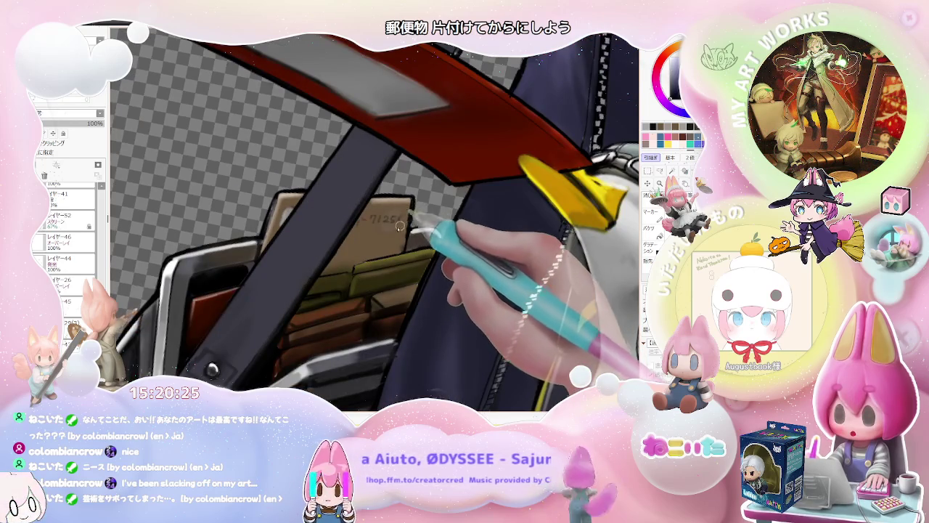
key(plus)
Step: Add a small stroke to the writing and check it against the whole bag
mouse_move(378, 249)
mouse_down()
mouse_move(392, 244)
mouse_move(392, 256)
mouse_up()
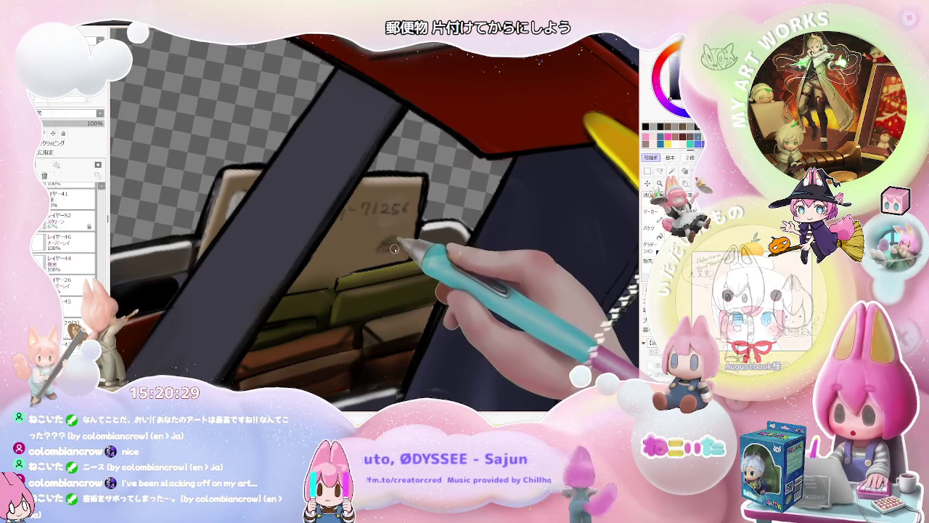
key(minus)
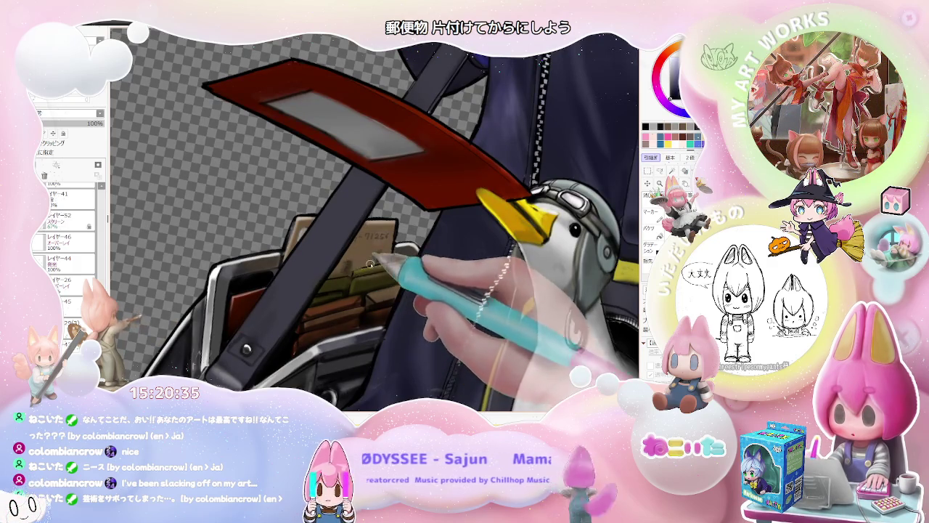
key(minus)
key(minus)
key(plus)
key(plus)
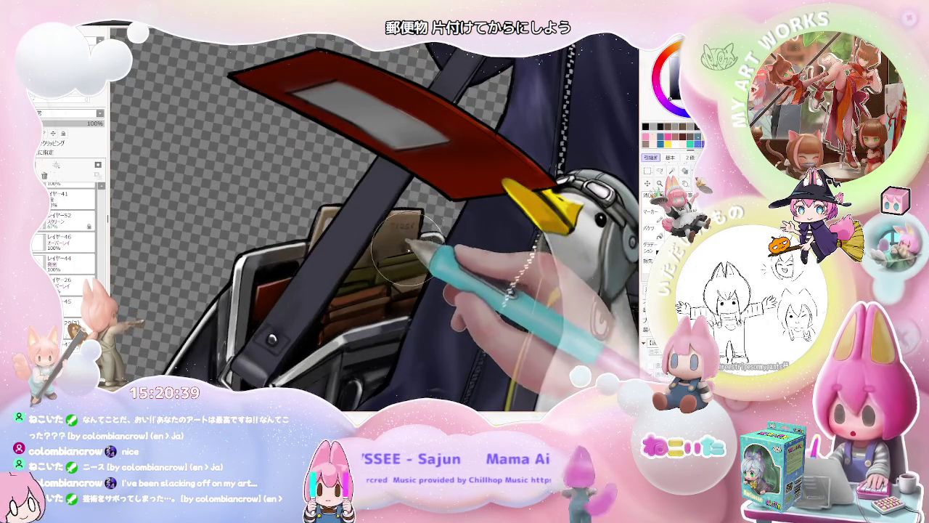
key(minus)
key(minus)
key(minus)
key(minus)
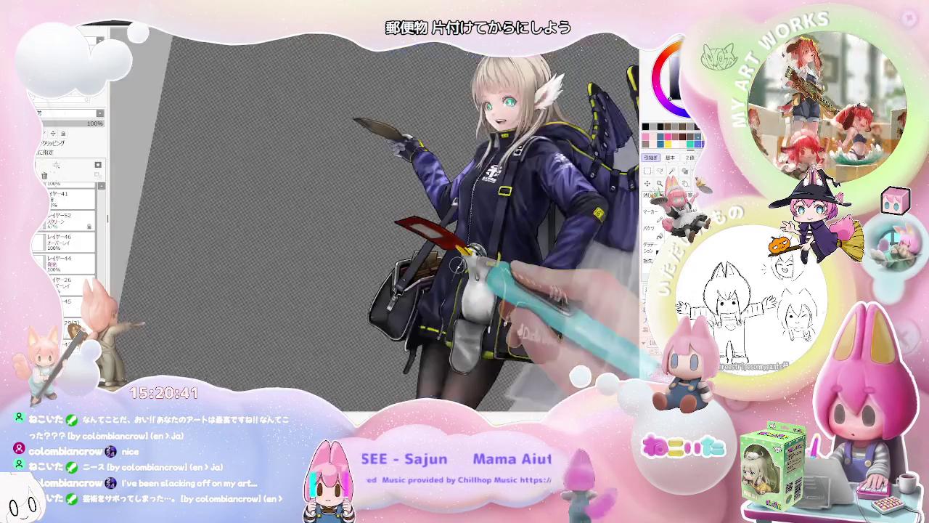
Step: Layer warm brown shading on the folders with a size 21 brush, then view the full figure
key(plus)
key(plus)
key(plus)
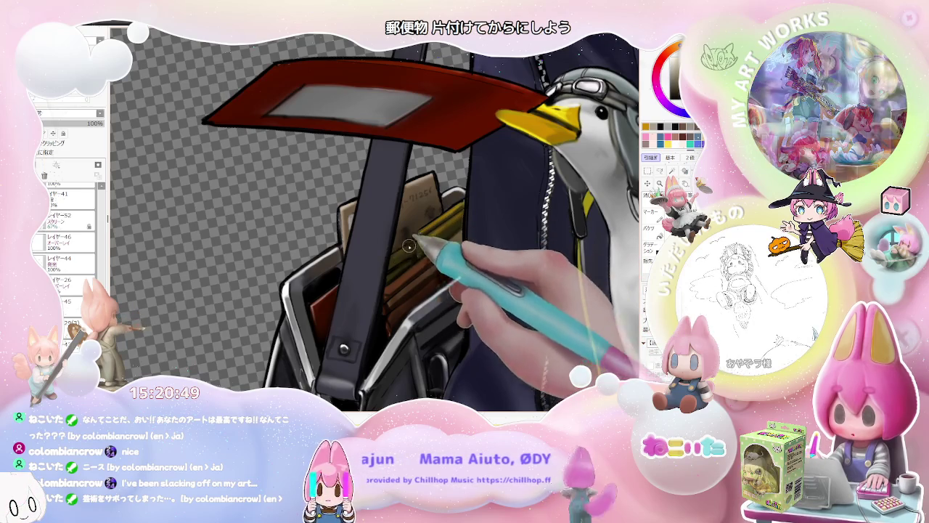
drag(420, 244, 422, 257)
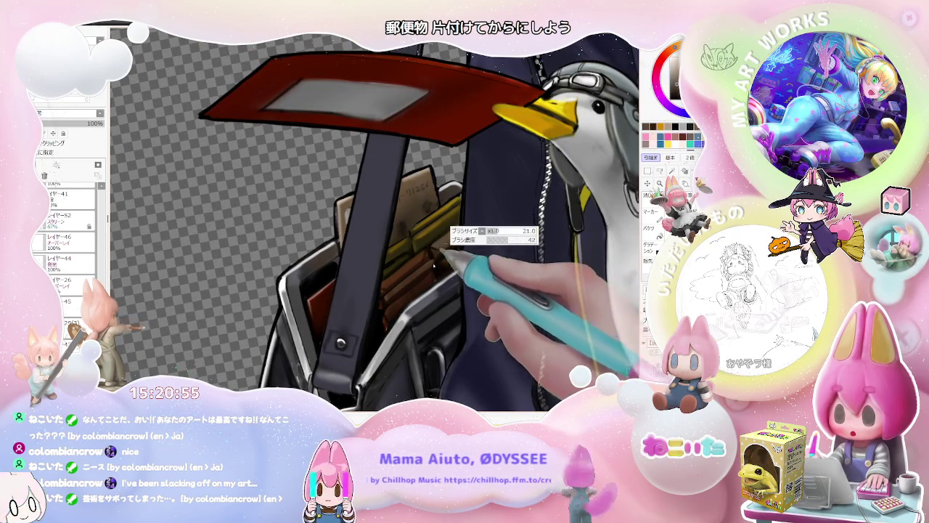
scroll(410, 276, down, 2)
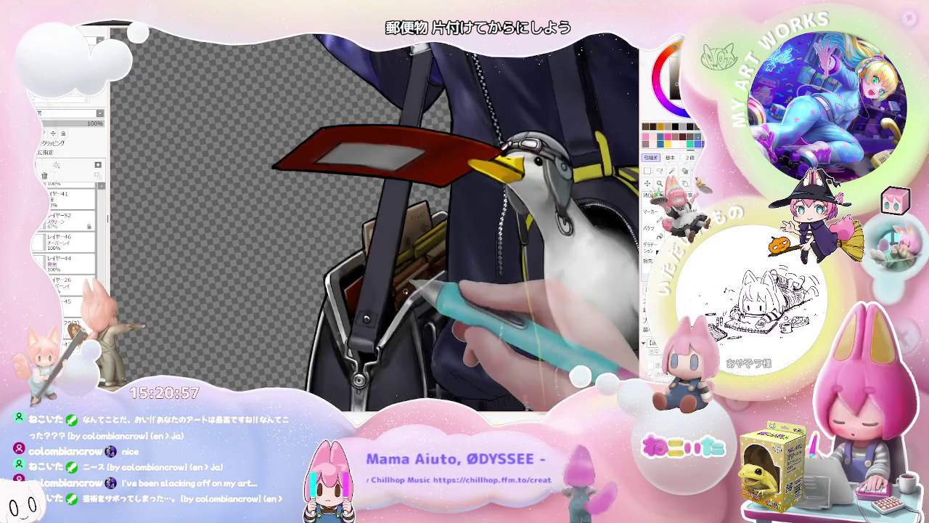
scroll(379, 273, down, 2)
scroll(380, 273, down, 1)
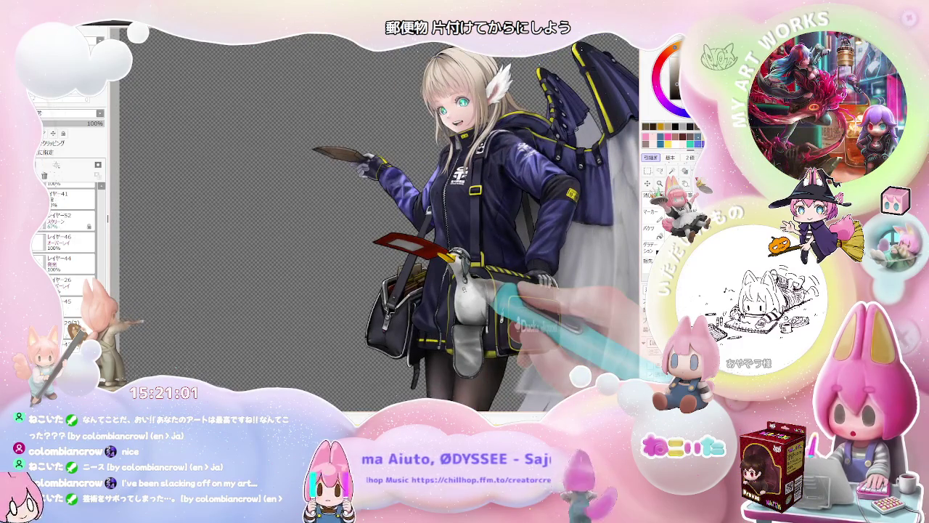
scroll(483, 284, down, 1)
scroll(445, 284, up, 1)
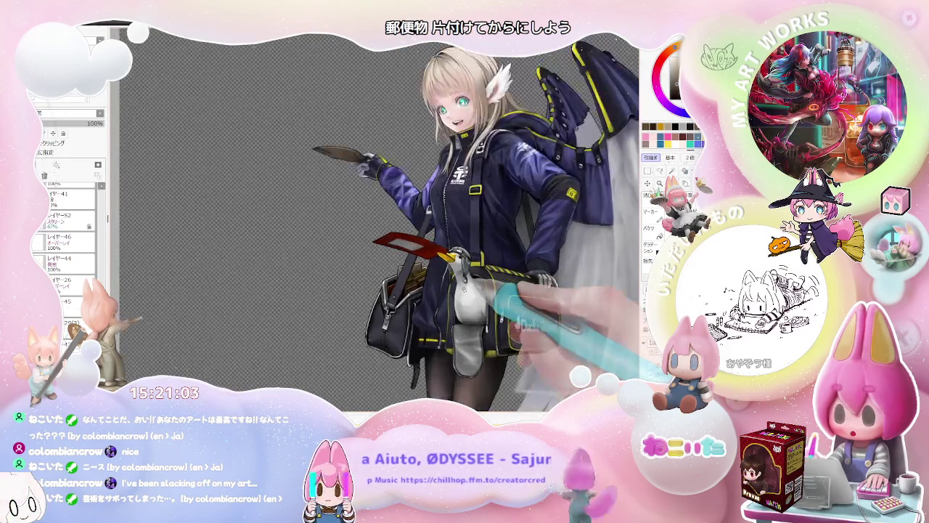
scroll(497, 287, down, 1)
scroll(461, 221, up, 1)
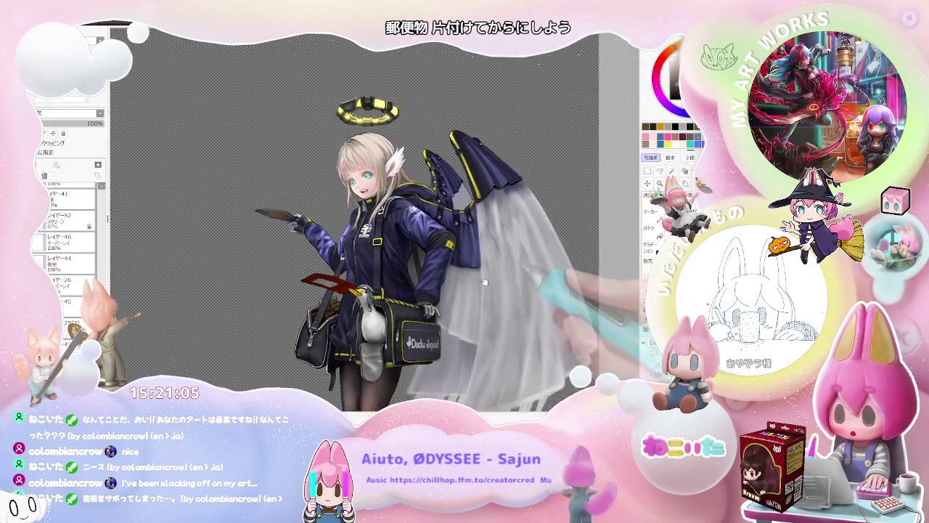
Step: Zoom onto the wing panel hem, select レイヤー27 and set the brush size to 16
scroll(453, 211, up, 1)
scroll(436, 209, up, 1)
scroll(404, 259, up, 1)
scroll(411, 300, up, 1)
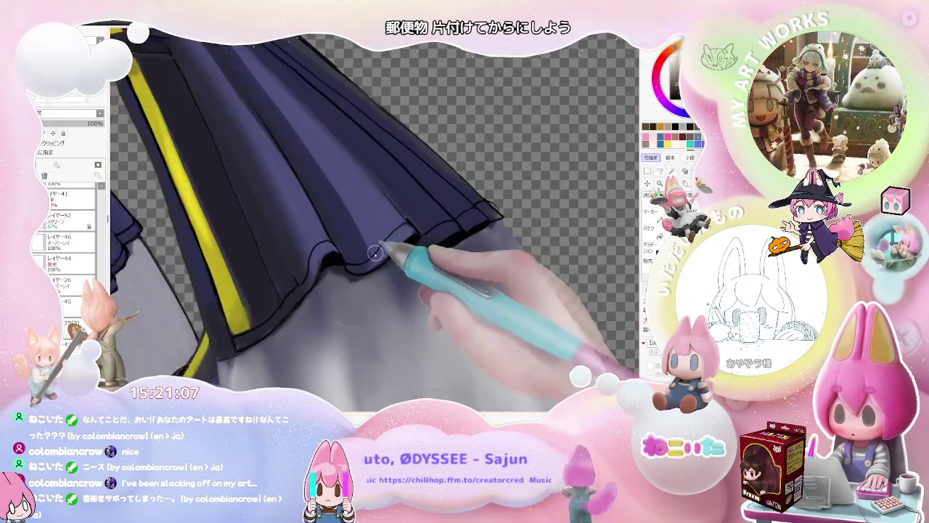
scroll(392, 286, up, 2)
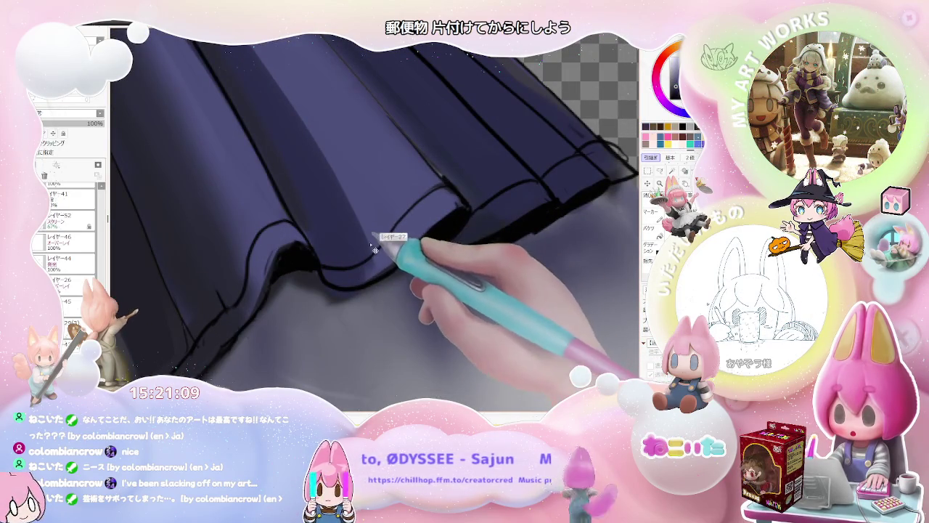
ctrl+shift+click(356, 261)
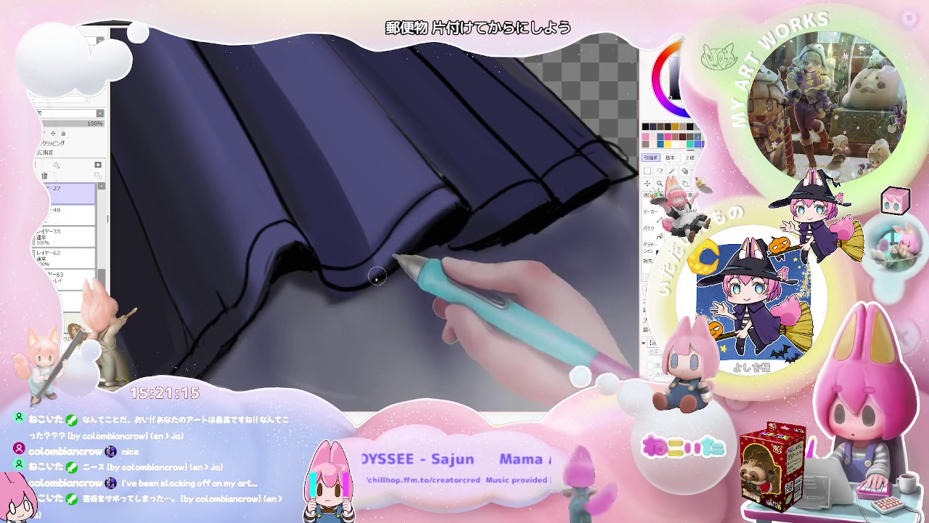
key(bracketright)
scroll(283, 259, down, 2)
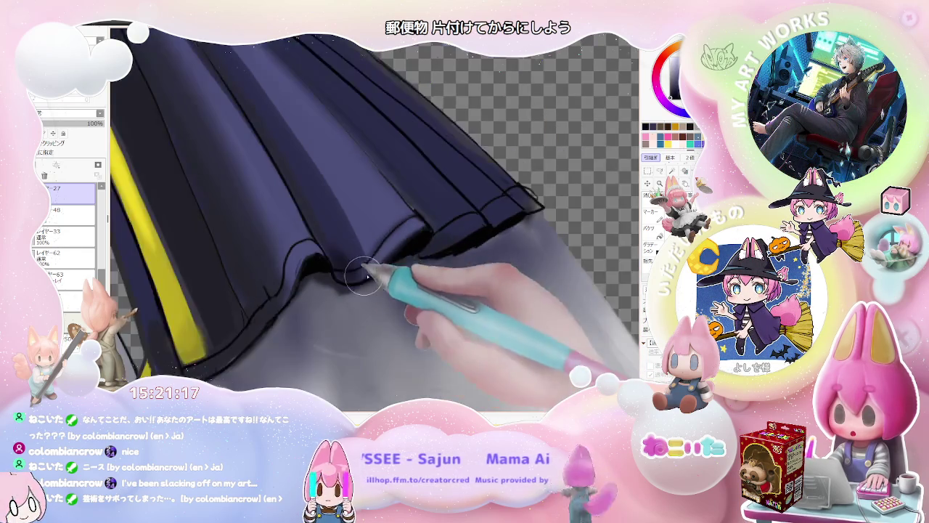
scroll(415, 269, down, 2)
scroll(508, 217, down, 3)
scroll(508, 290, up, 3)
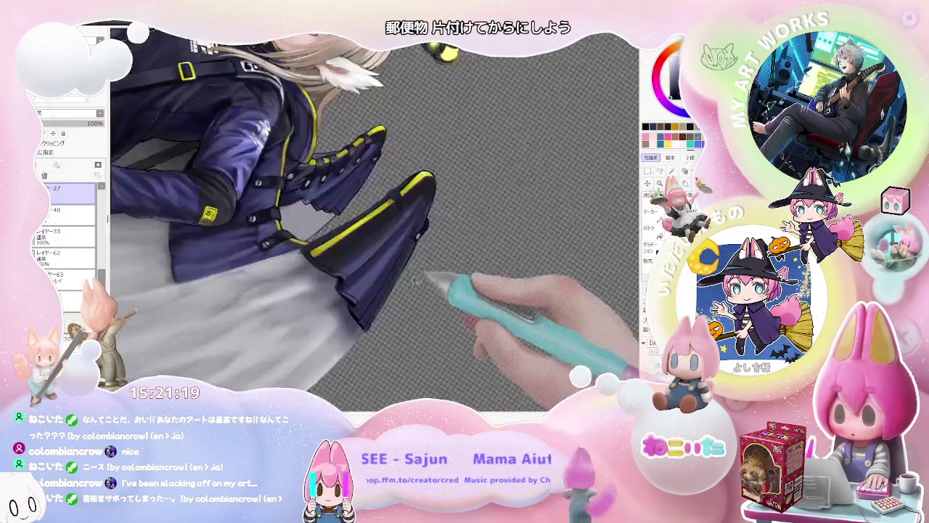
Step: Brush darker shading along the pleat beside the yellow trim of the wing panel
scroll(321, 256, up, 2)
mouse_move(322, 256)
mouse_down()
mouse_move(290, 266)
mouse_move(363, 217)
mouse_move(473, 116)
mouse_up()
scroll(501, 145, down, 2)
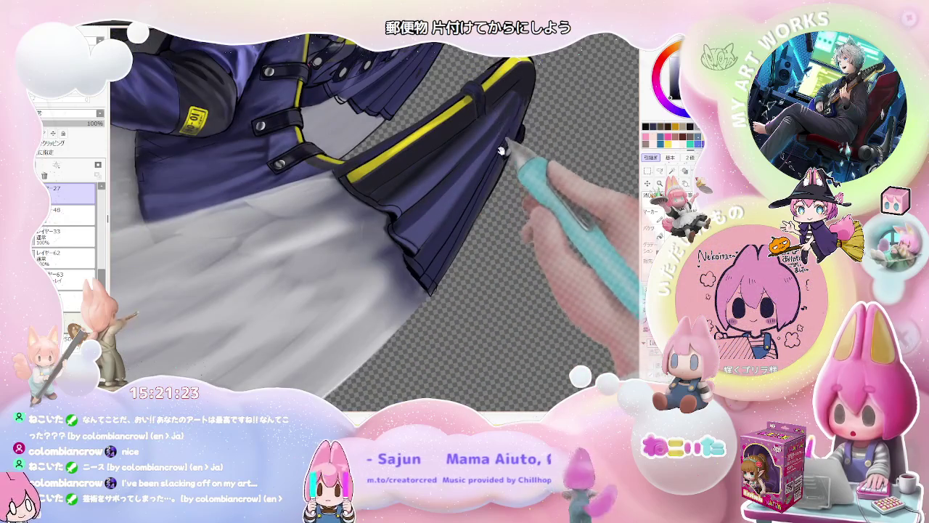
scroll(436, 211, up, 1)
scroll(398, 238, down, 2)
scroll(406, 247, down, 2)
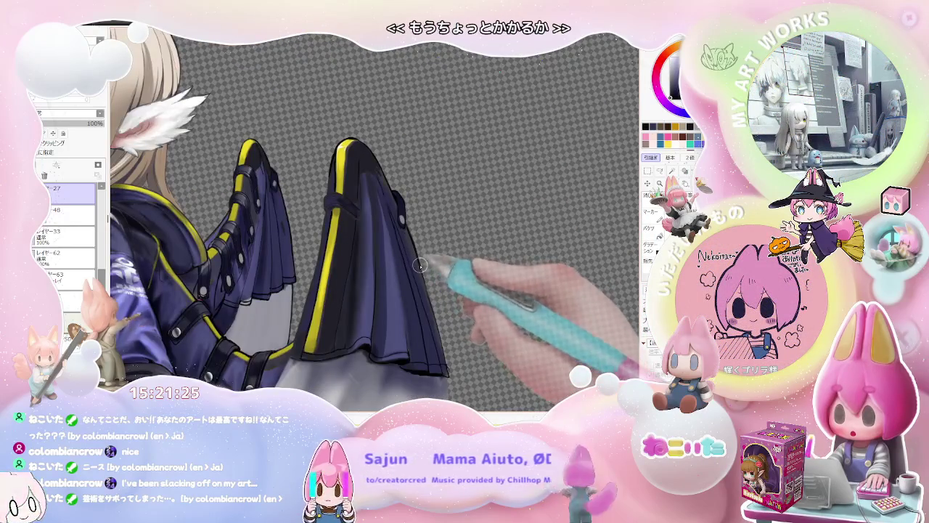
scroll(425, 266, up, 1)
scroll(425, 266, up, 2)
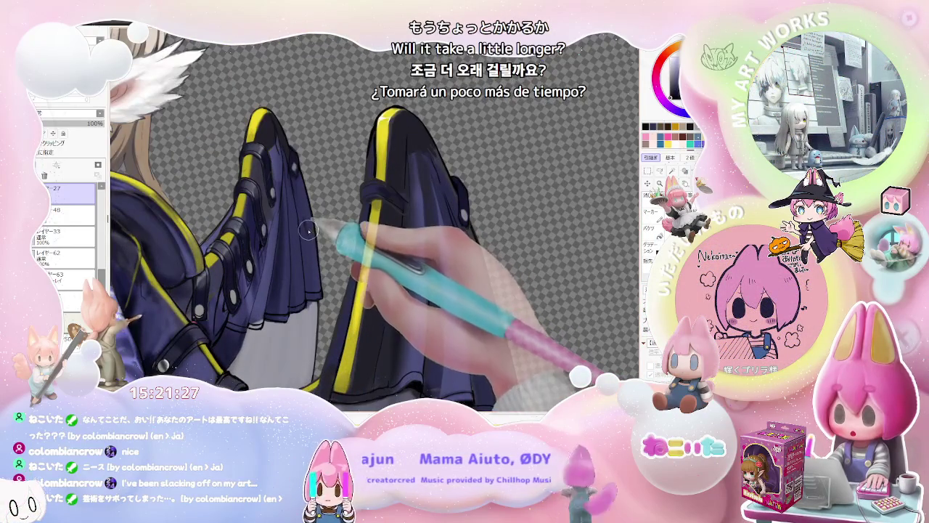
scroll(261, 316, up, 1)
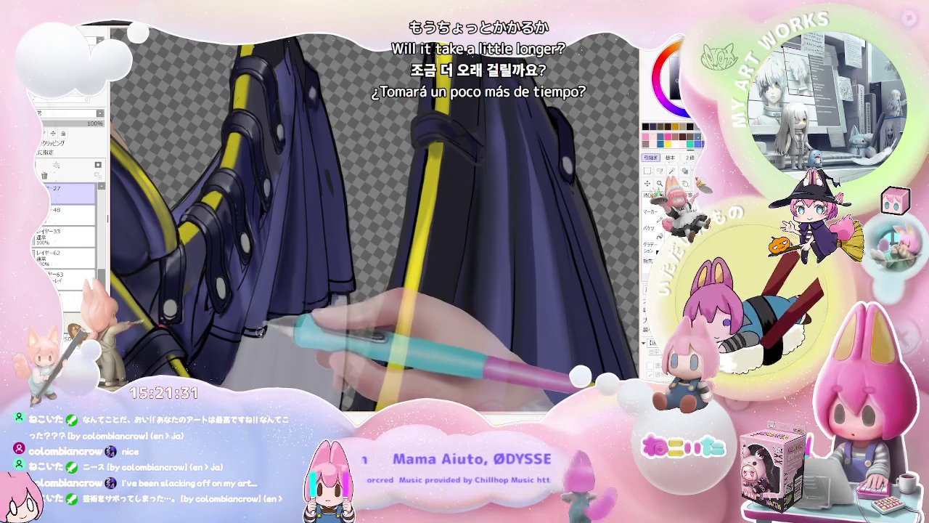
Step: Zoom in and out on the canvas to review the shaded wing panel hem
scroll(263, 331, down, 3)
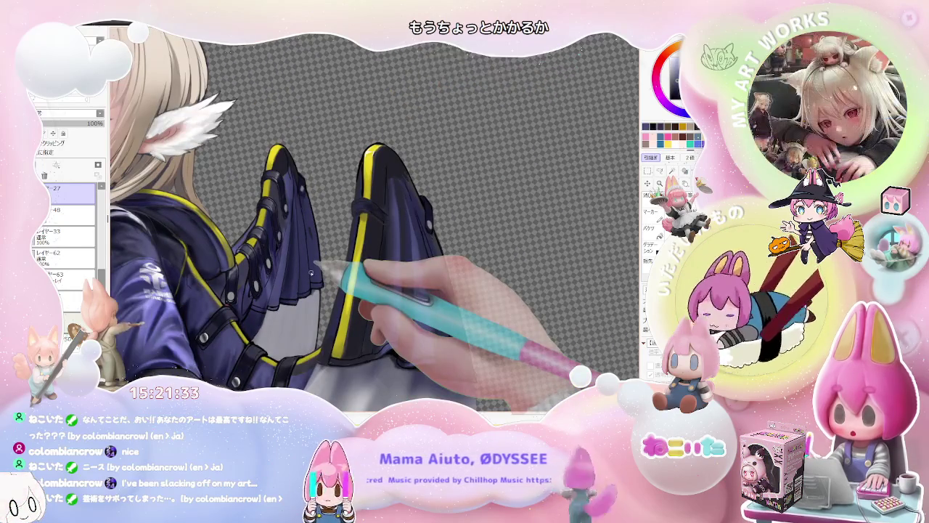
scroll(443, 308, down, 1)
scroll(457, 306, down, 1)
scroll(472, 306, down, 1)
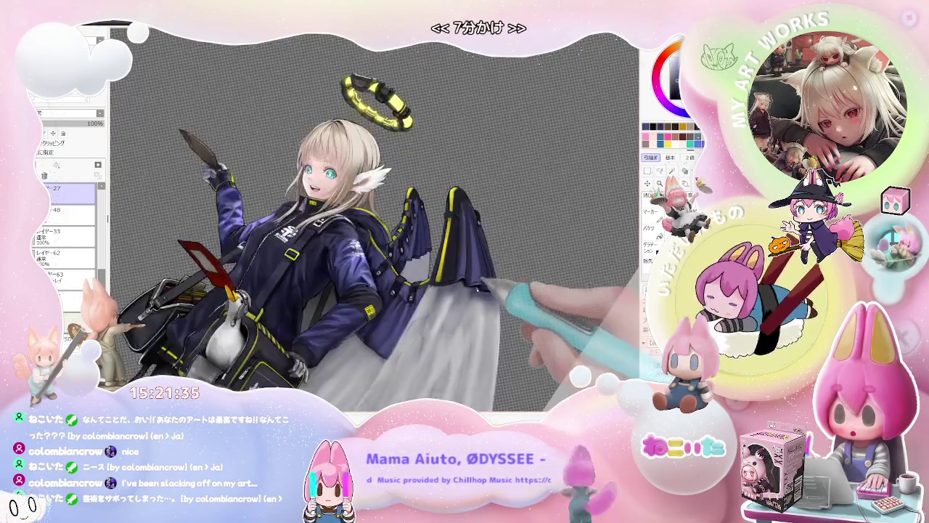
scroll(475, 306, down, 2)
scroll(474, 299, down, 2)
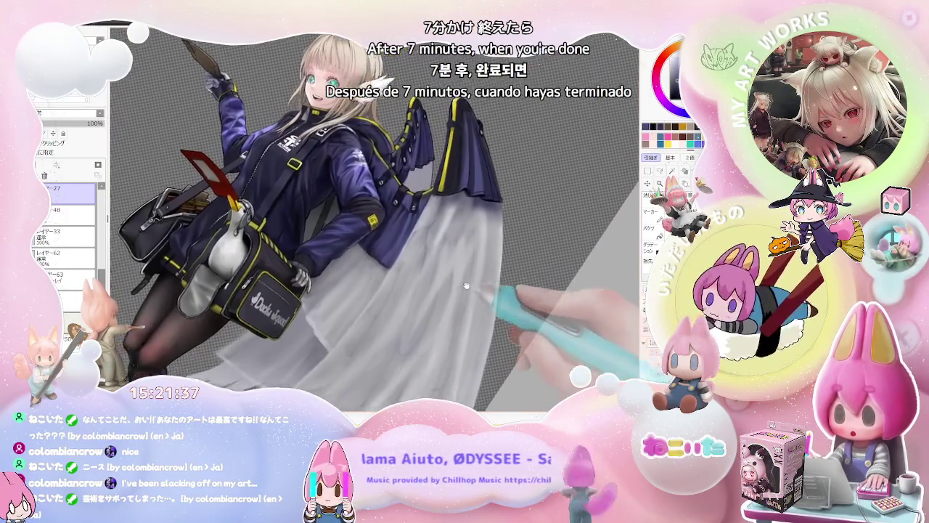
scroll(473, 295, down, 2)
scroll(465, 298, up, 2)
scroll(442, 304, up, 2)
scroll(421, 314, up, 2)
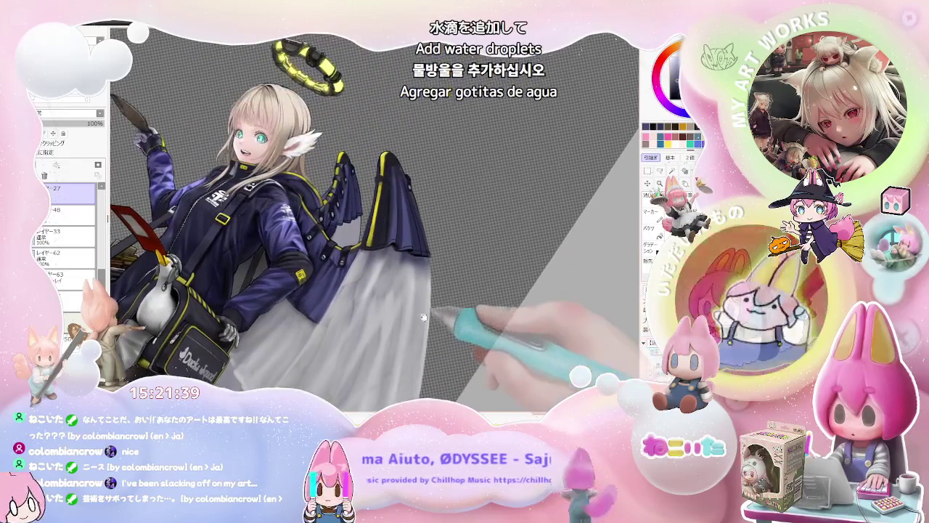
scroll(399, 324, up, 2)
scroll(418, 319, up, 2)
scroll(439, 312, up, 2)
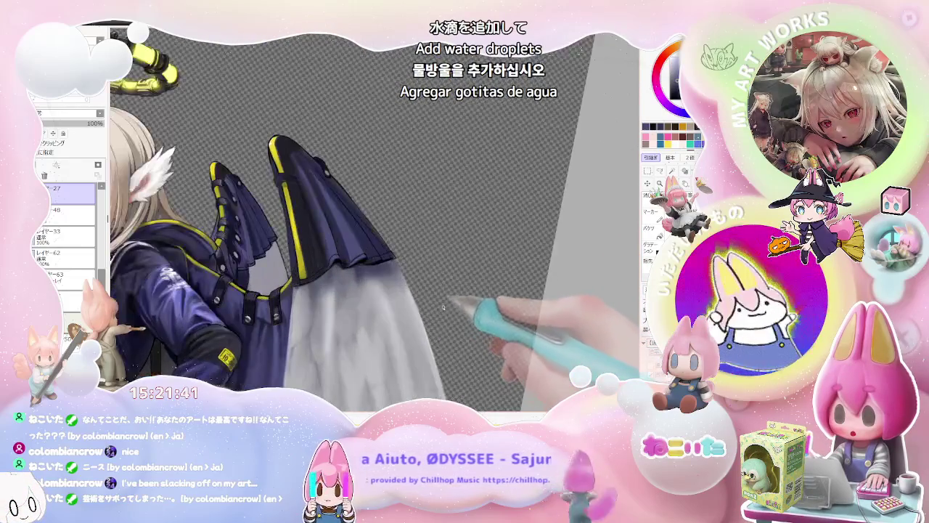
scroll(446, 308, down, 2)
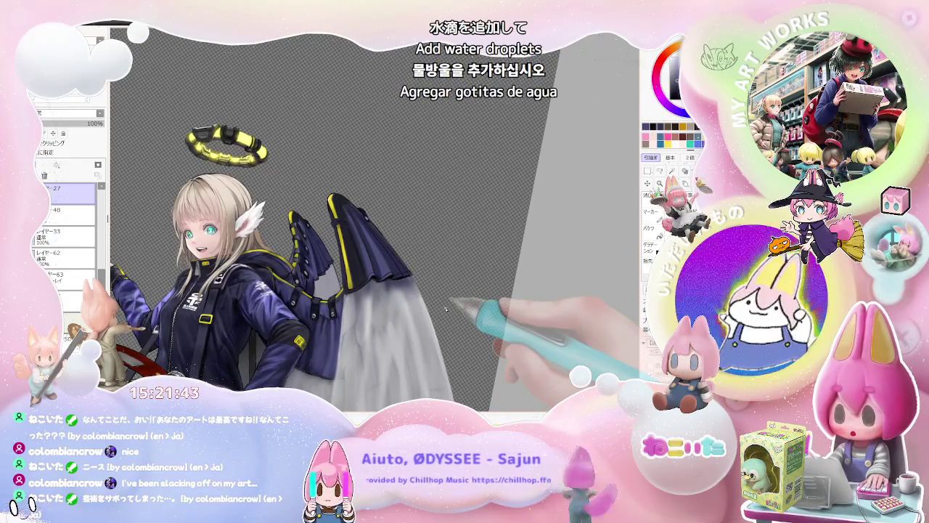